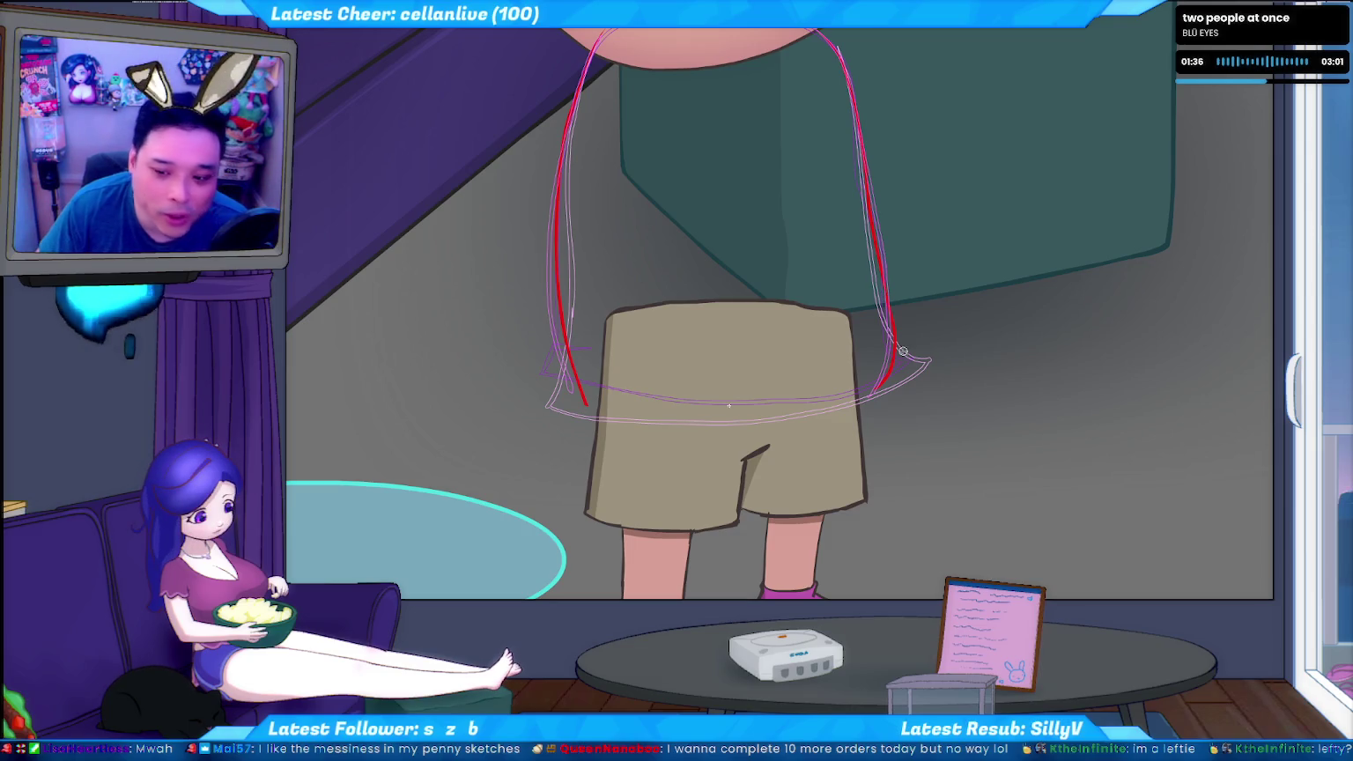
# Sketch and undo several trial red hem strokes across the shorts' waistband
pyautogui.moveTo(368, 388); pyautogui.dragTo(989, 426)
pyautogui.hotkey('ctrl', 'z')
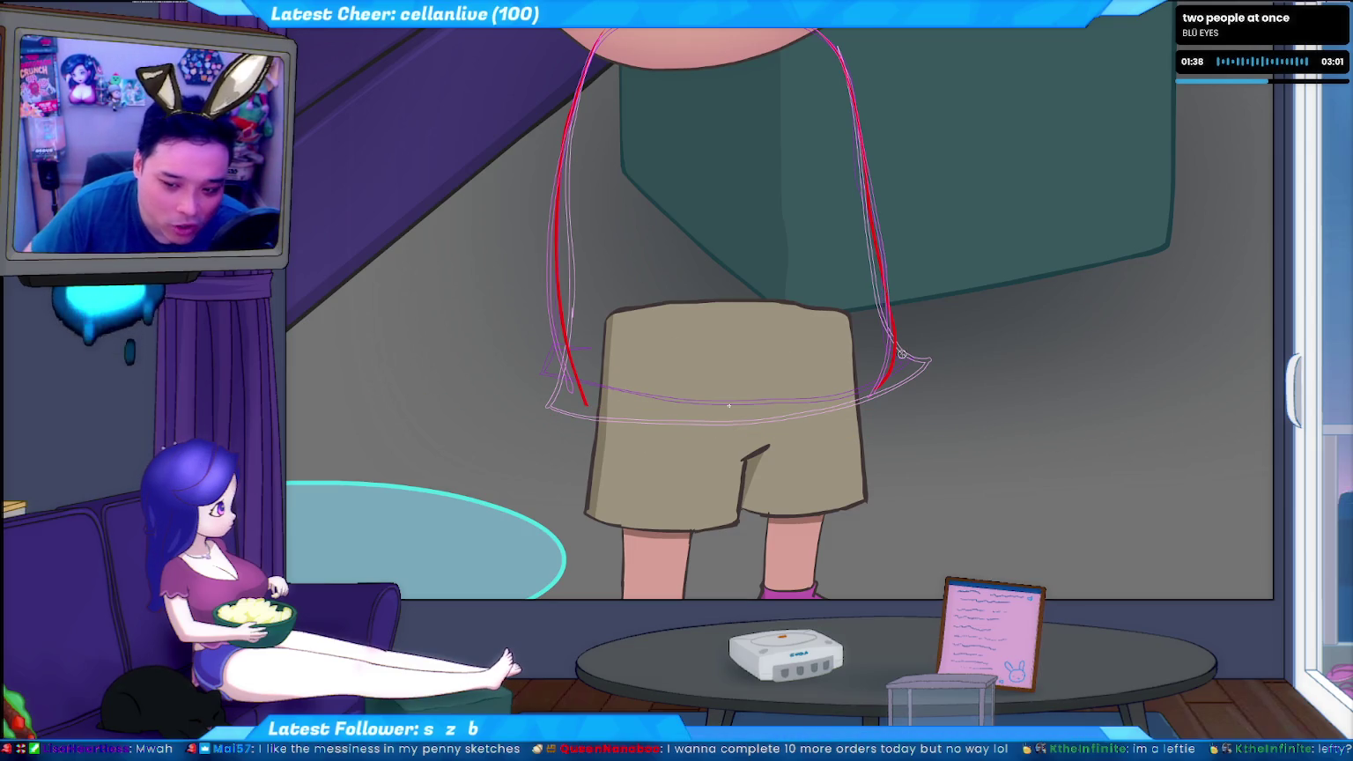
pyautogui.moveTo(634, 392); pyautogui.dragTo(911, 399)
pyautogui.hotkey('ctrl', 'z')
pyautogui.moveTo(410, 389); pyautogui.dragTo(907, 398)
pyautogui.hotkey('ctrl', 'z')
# Redraw the hem along the shirt's bottom edge and extend it to the right
pyautogui.moveTo(634, 416); pyautogui.dragTo(923, 412)
pyautogui.hotkey('ctrl', 'z')
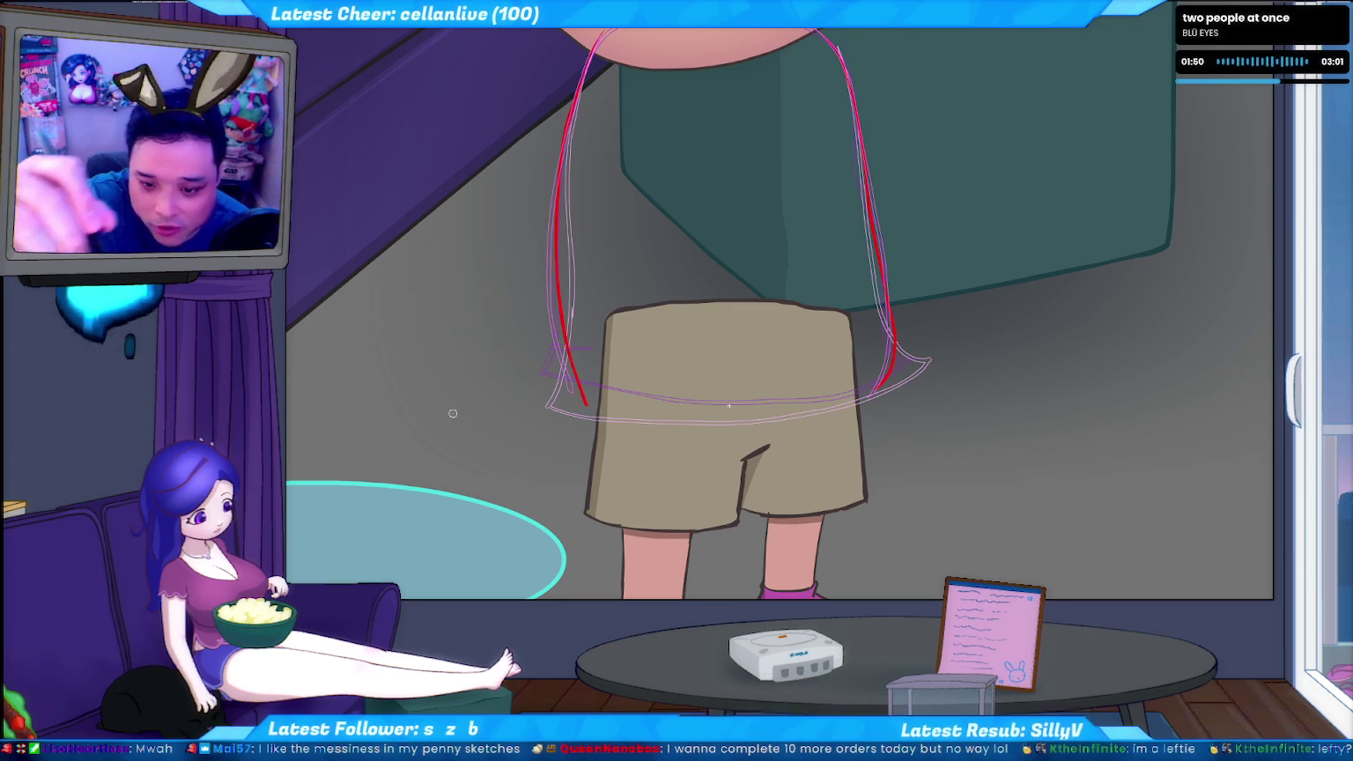
pyautogui.moveTo(590, 403); pyautogui.dragTo(660, 408)
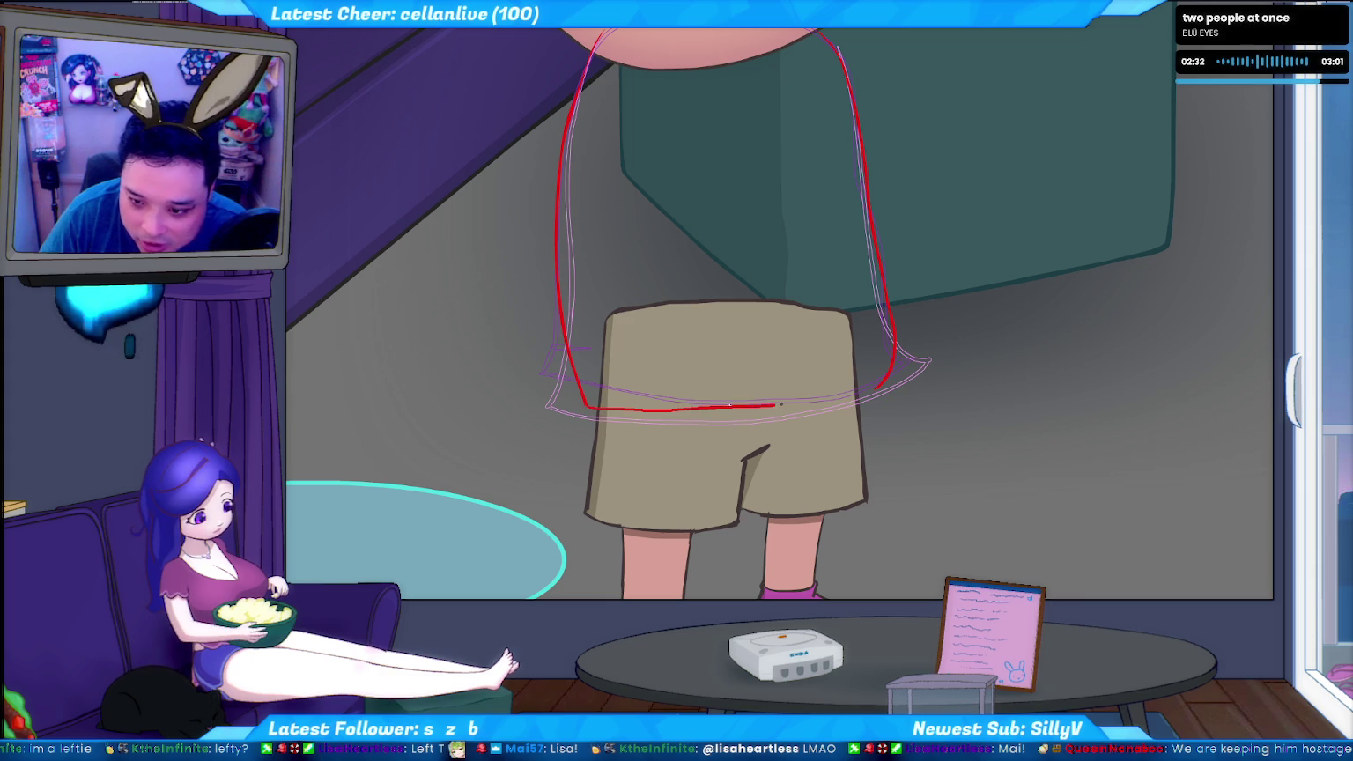
pyautogui.moveTo(584, 408); pyautogui.dragTo(812, 398)
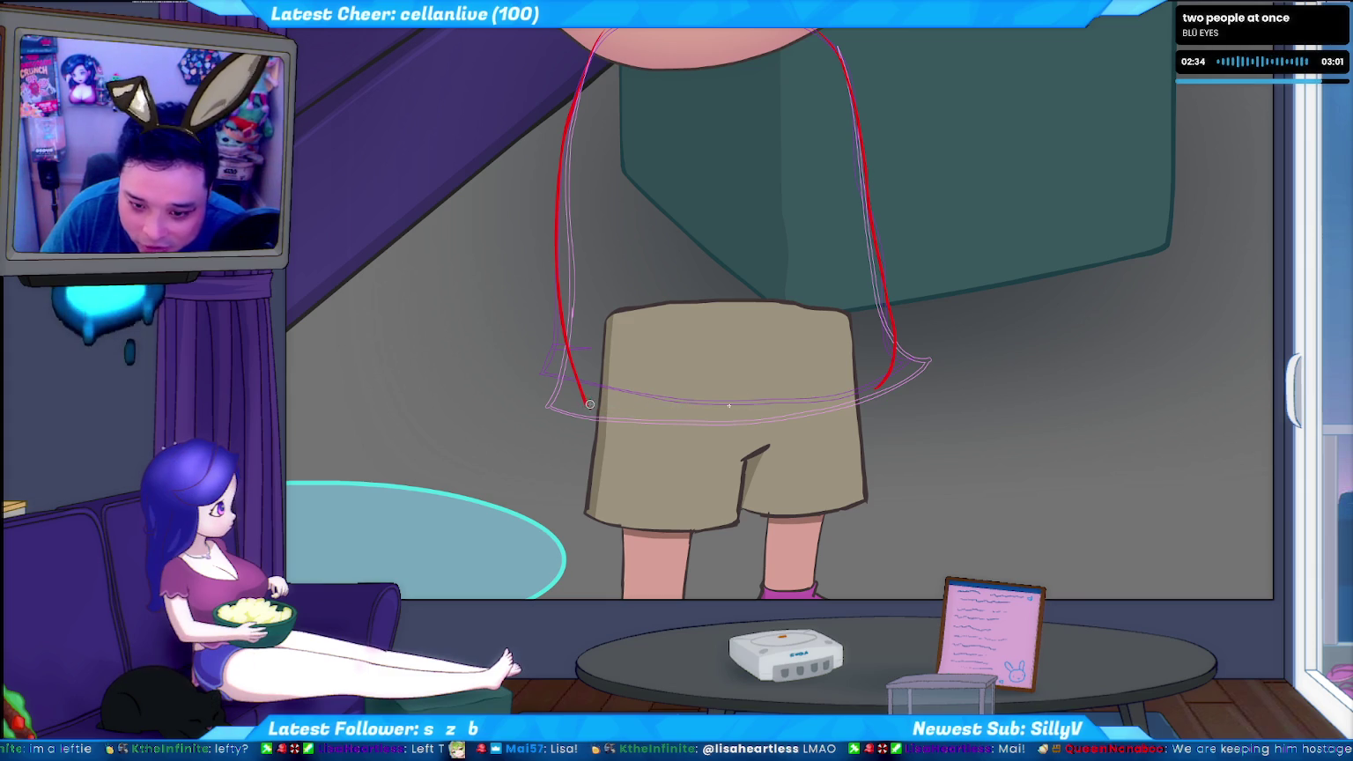
# Retry the bottom hem stroke toward the right side, undoing unsatisfactory attempts
pyautogui.moveTo(584, 410)
pyautogui.mouseDown()
pyautogui.moveTo(767, 410)
pyautogui.moveTo(879, 388)
pyautogui.mouseUp()
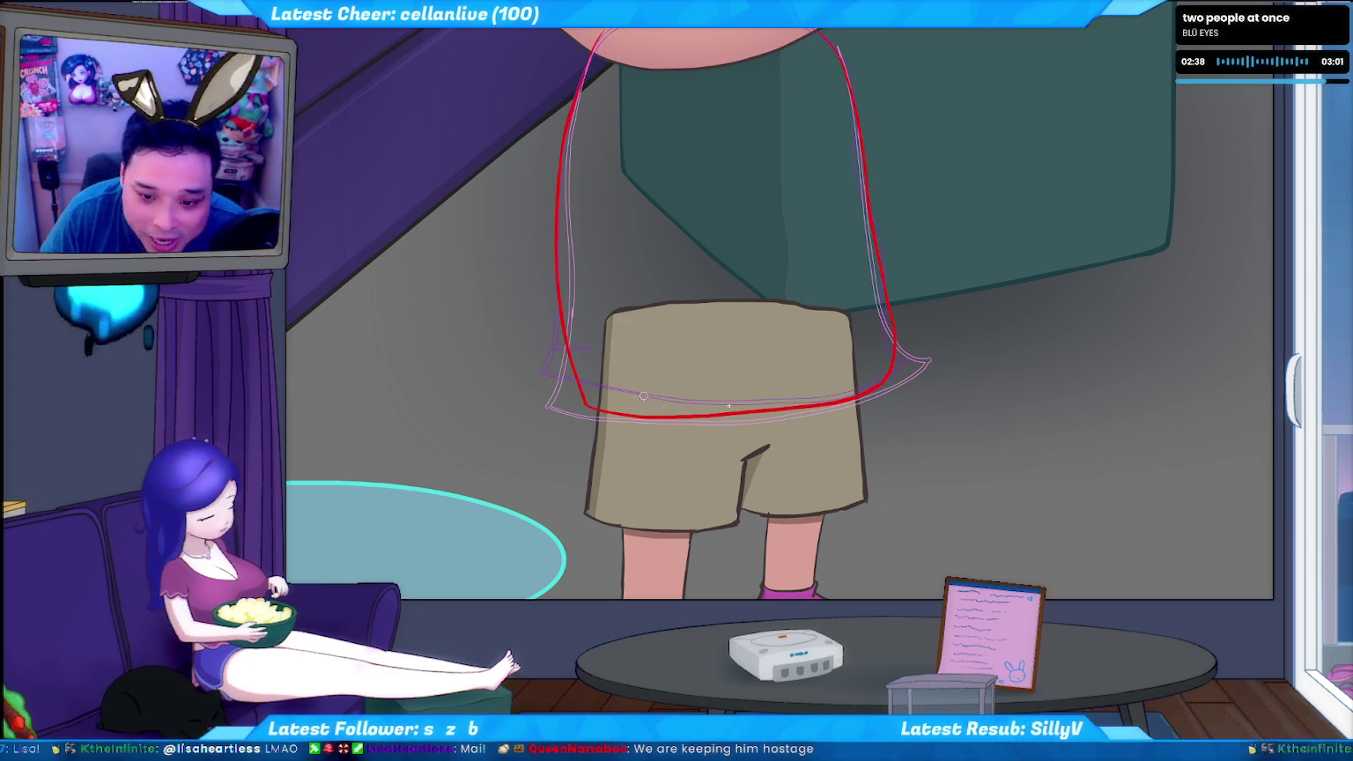
pyautogui.hotkey('ctrl', 'z')
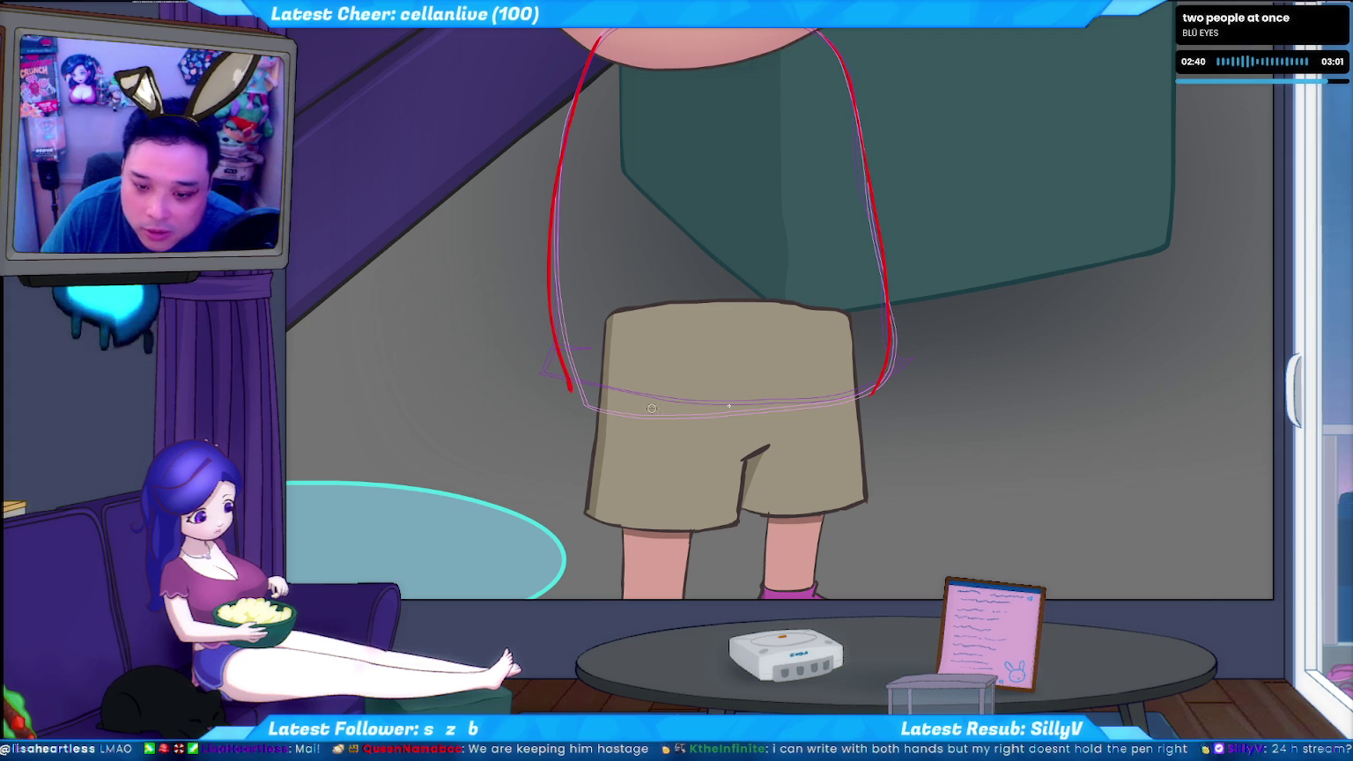
pyautogui.moveTo(607, 403); pyautogui.dragTo(876, 394)
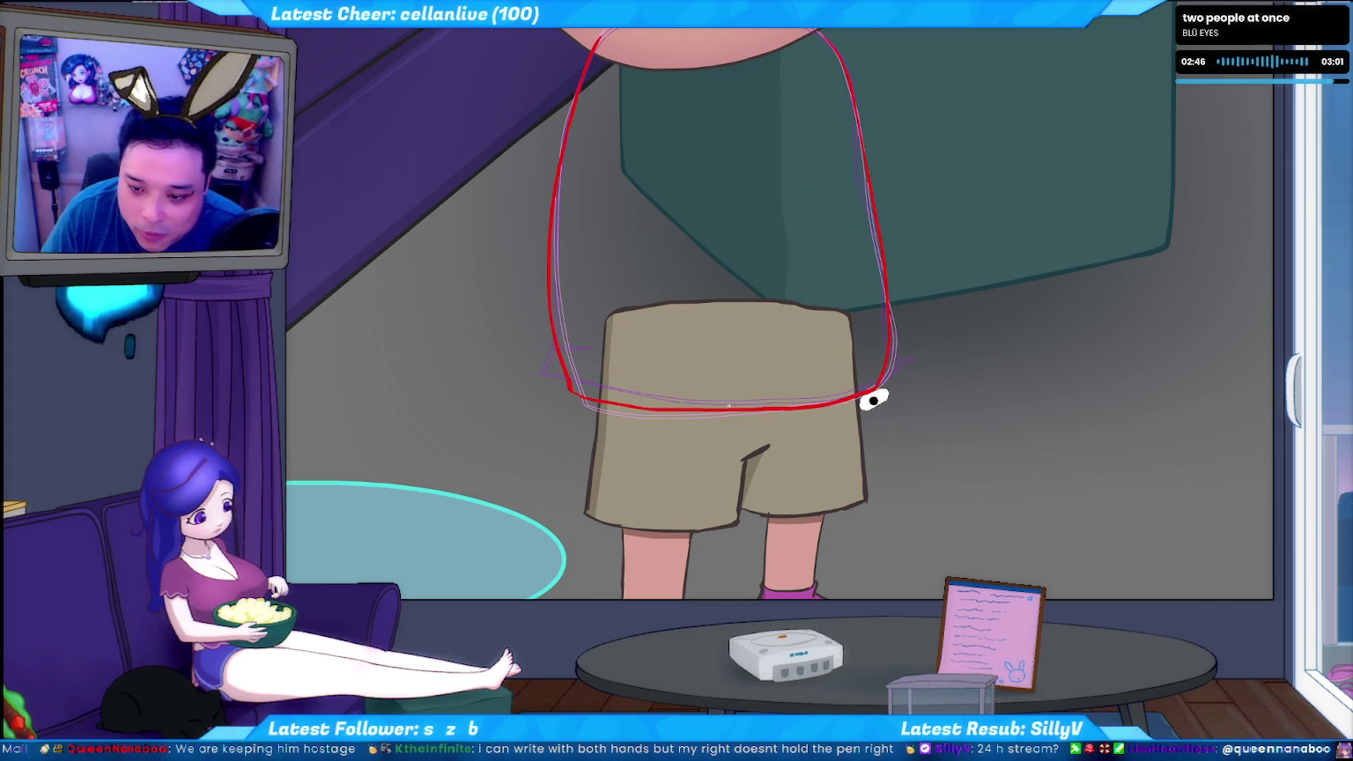
pyautogui.hotkey('ctrl', 'z')
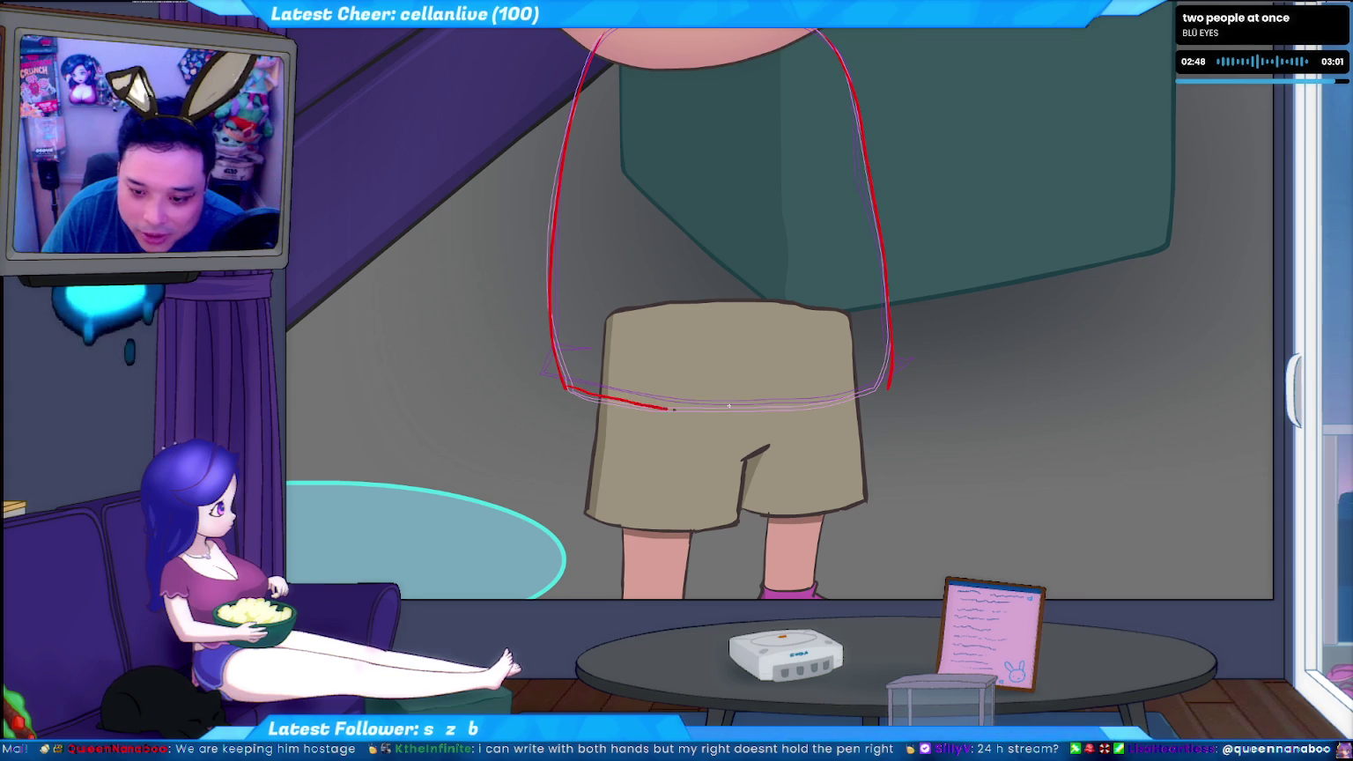
pyautogui.hotkey('ctrl', 'z')
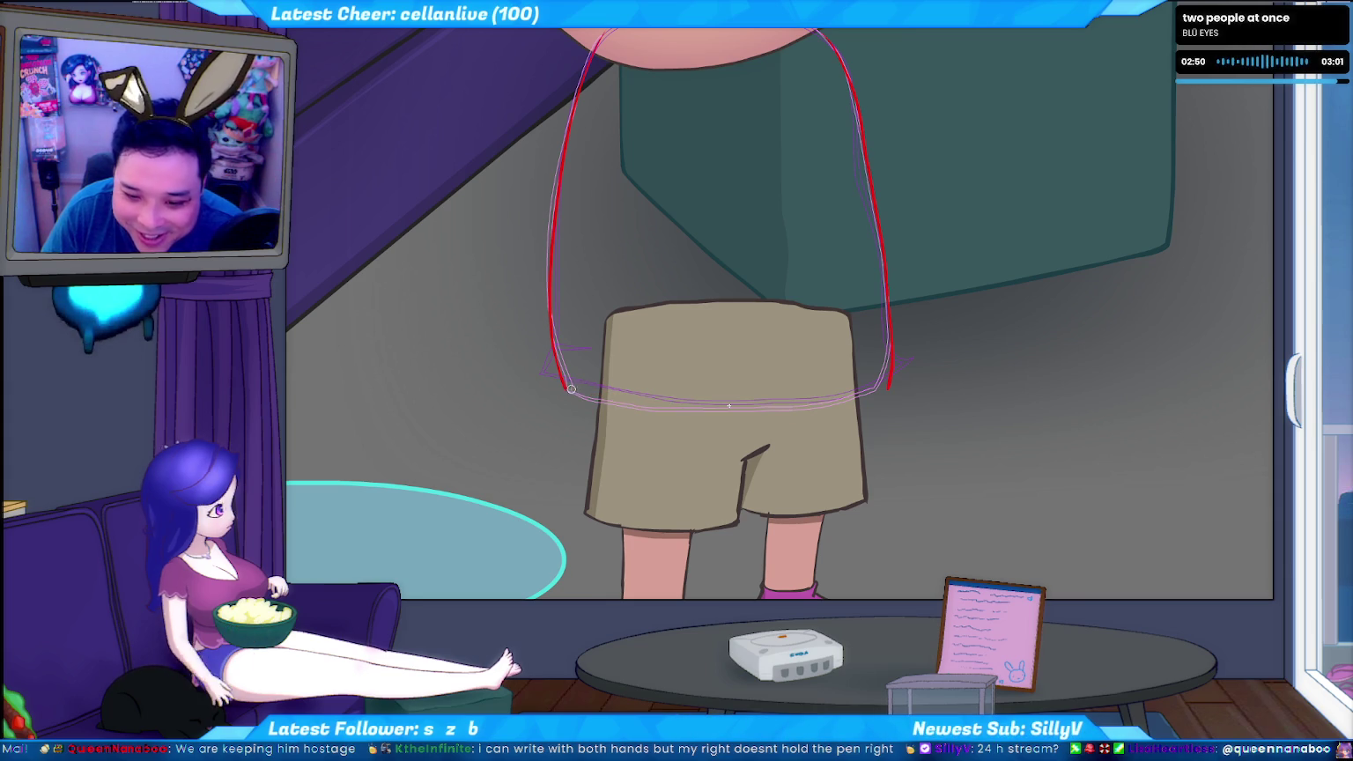
pyautogui.moveTo(630, 398); pyautogui.dragTo(881, 390)
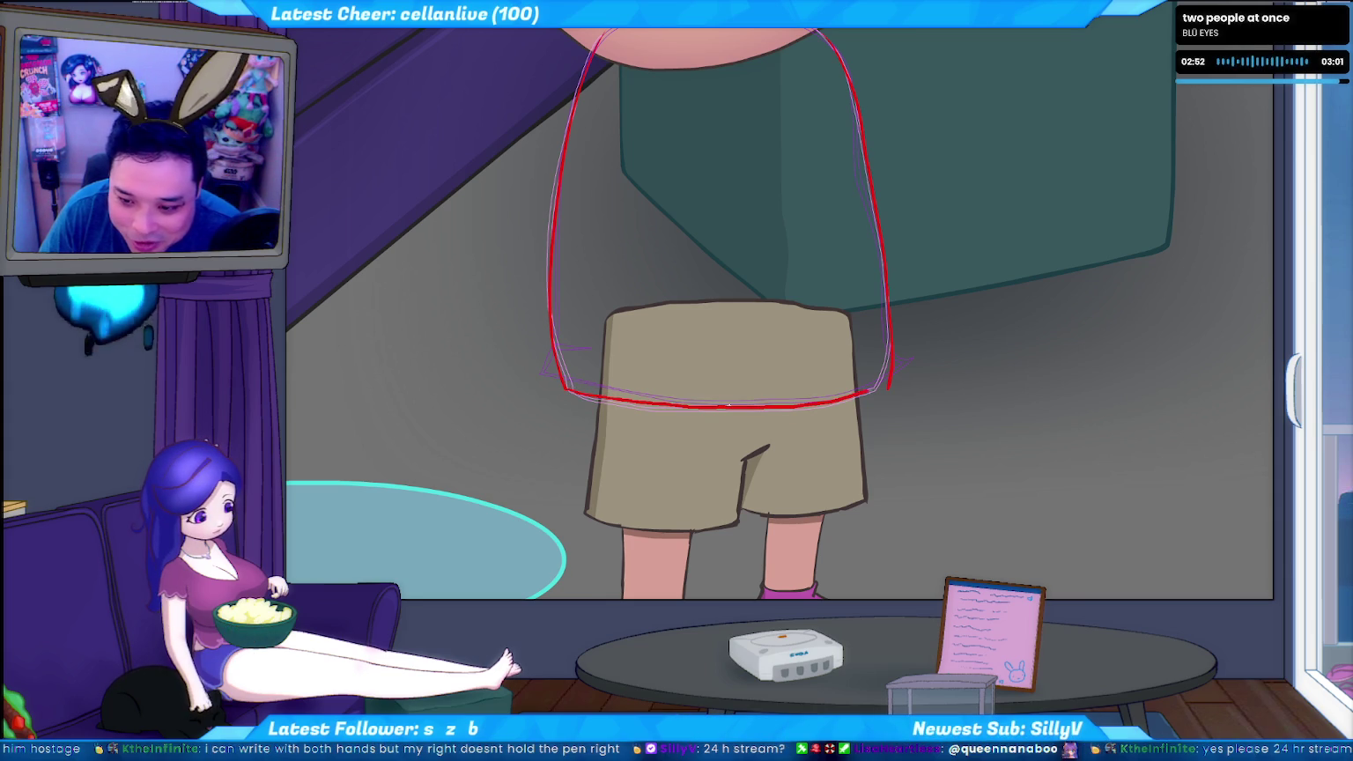
pyautogui.hotkey('ctrl', 'z')
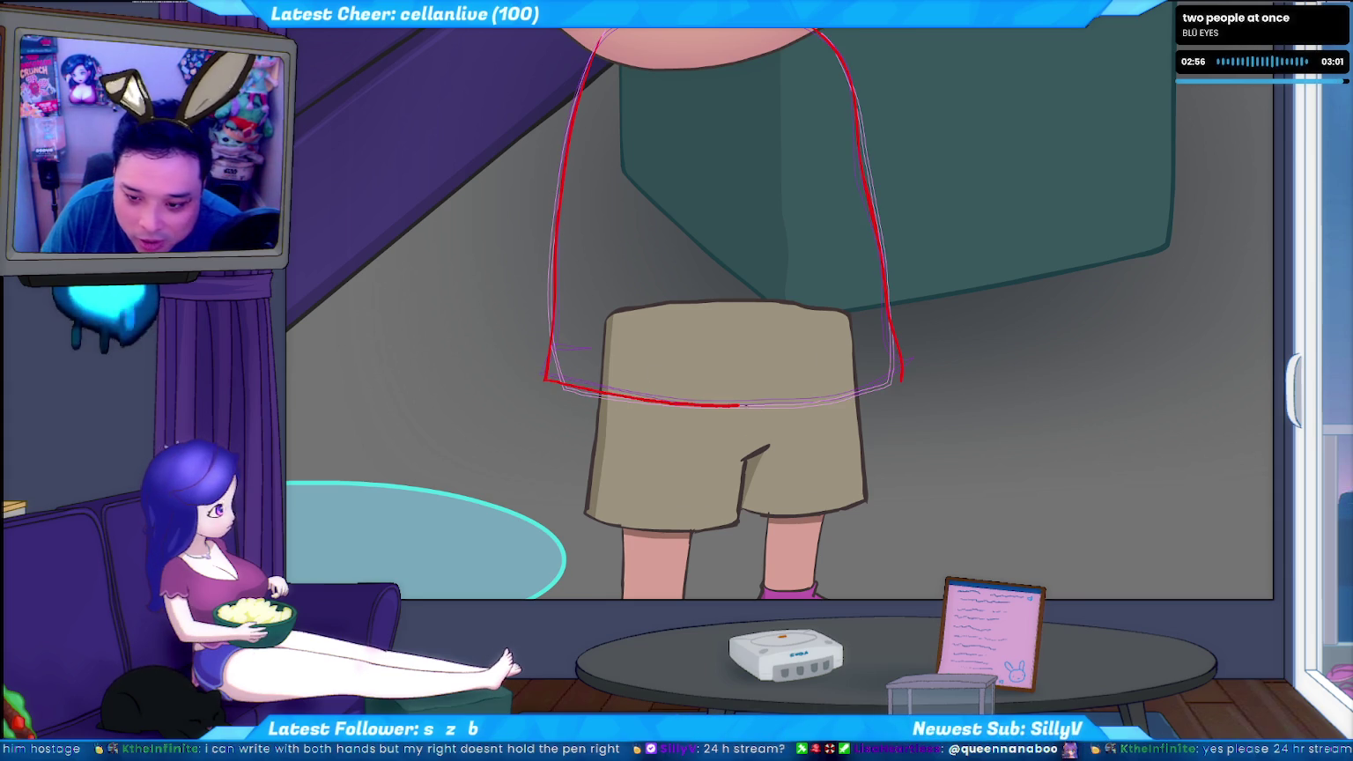
# Redraw the hem from the left corner across to meet the right side
pyautogui.moveTo(738, 405); pyautogui.dragTo(853, 394)
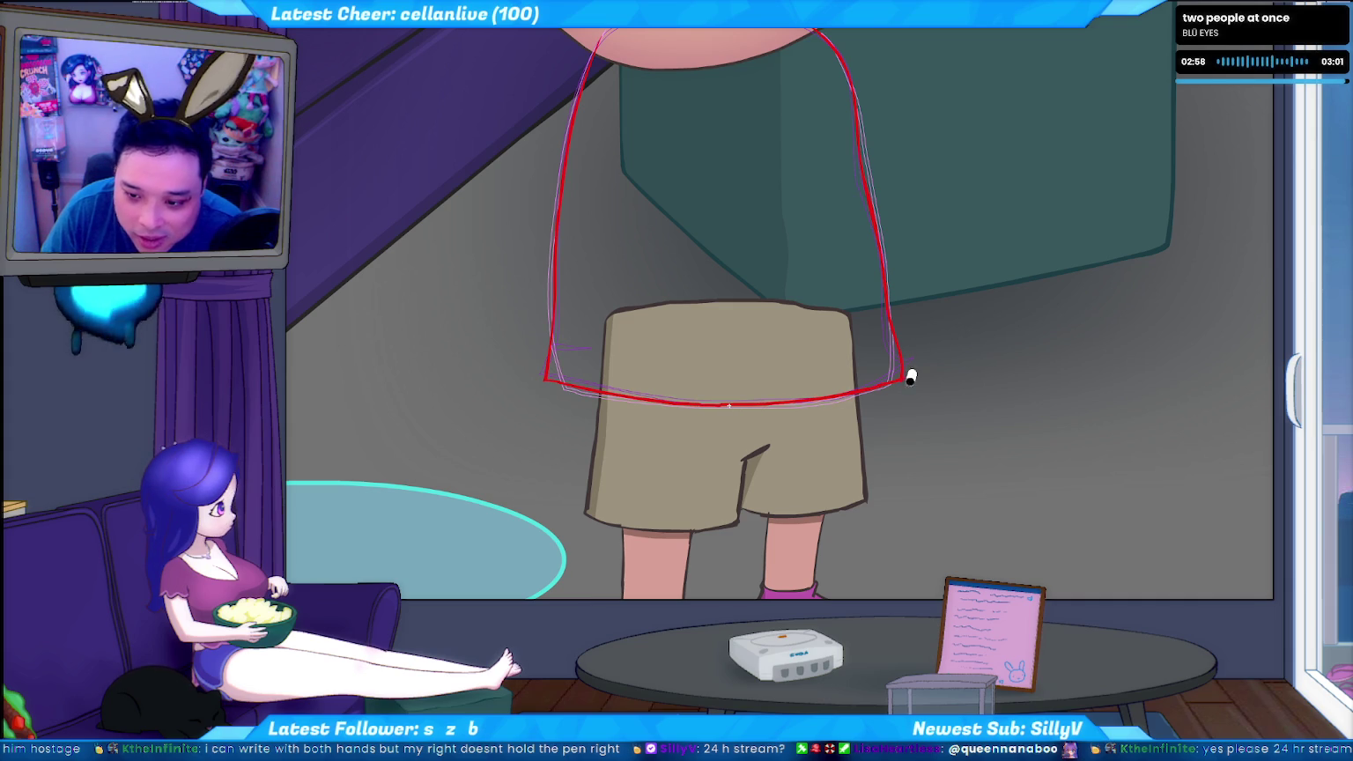
pyautogui.hotkey('ctrl', 'z')
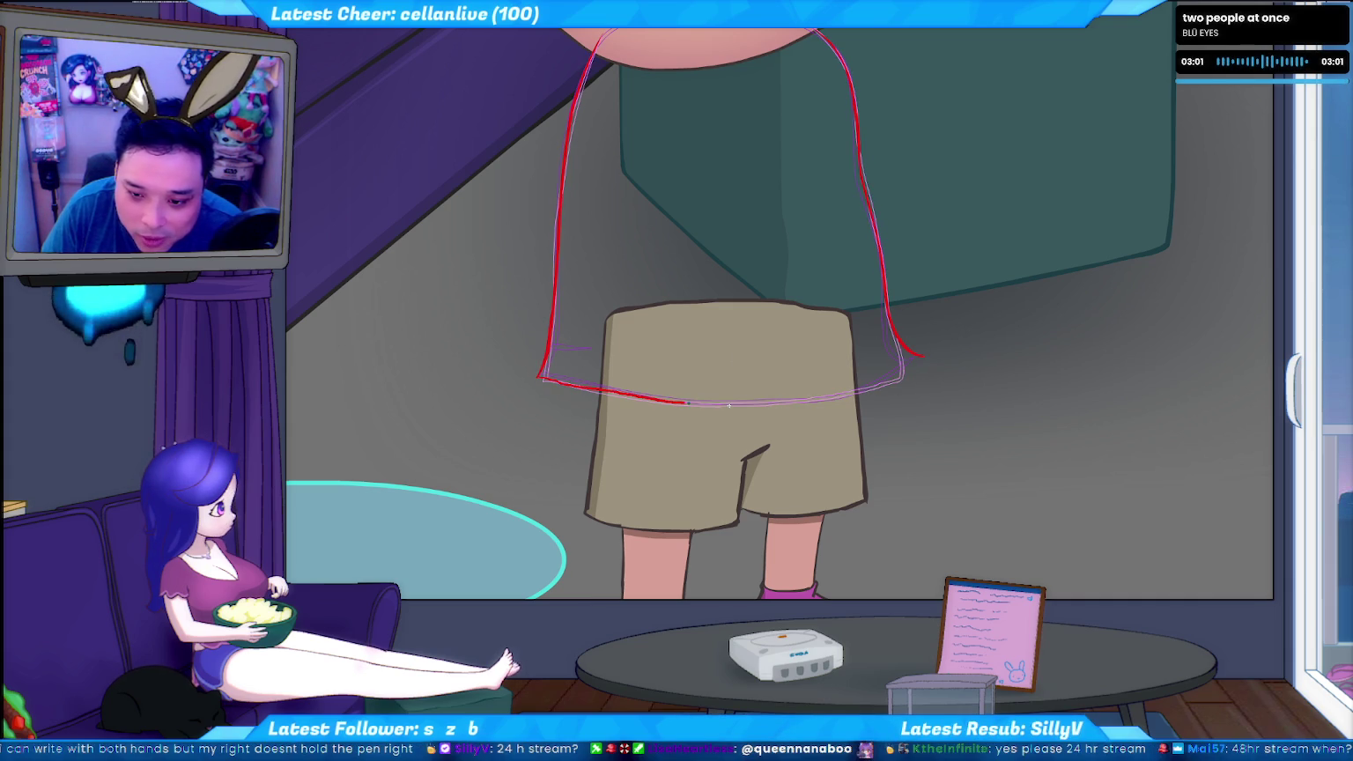
pyautogui.moveTo(872, 389); pyautogui.dragTo(903, 377)
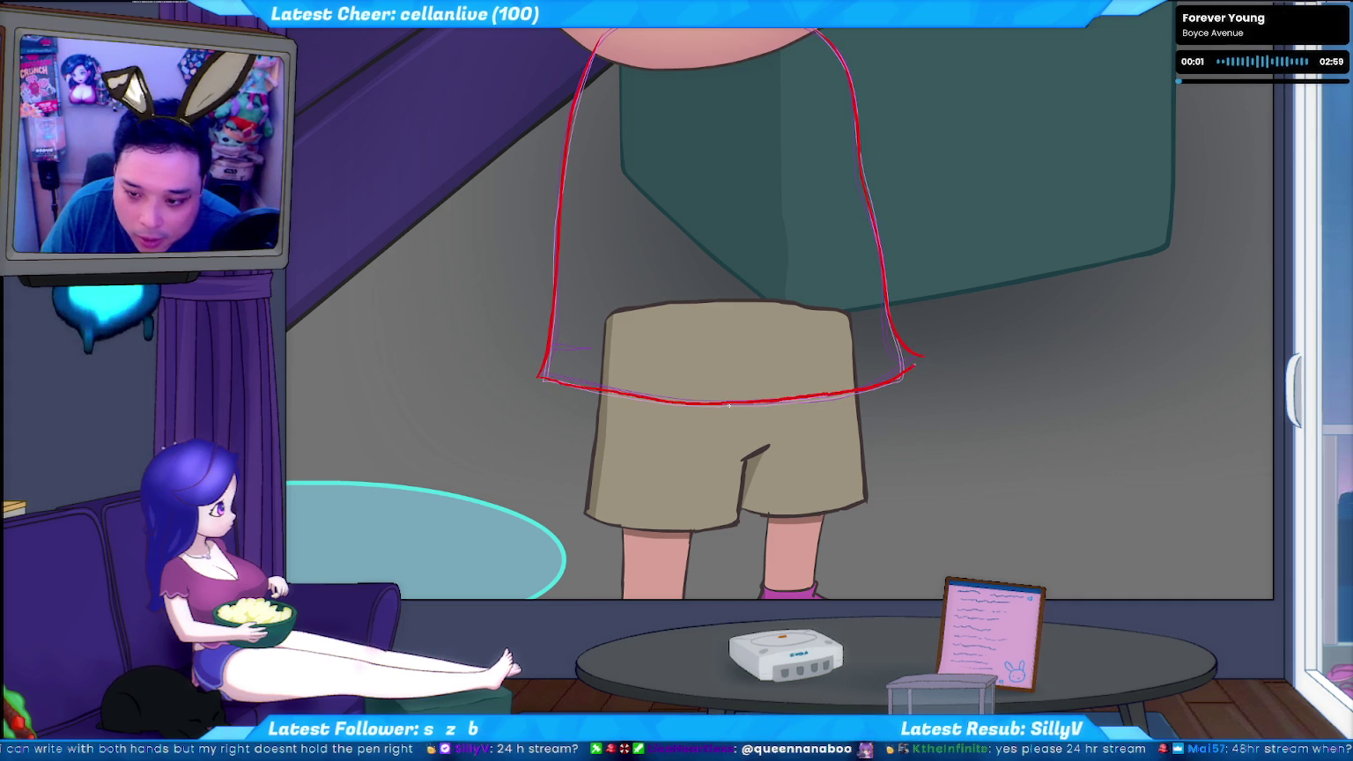
pyautogui.hotkey('ctrl', 'z')
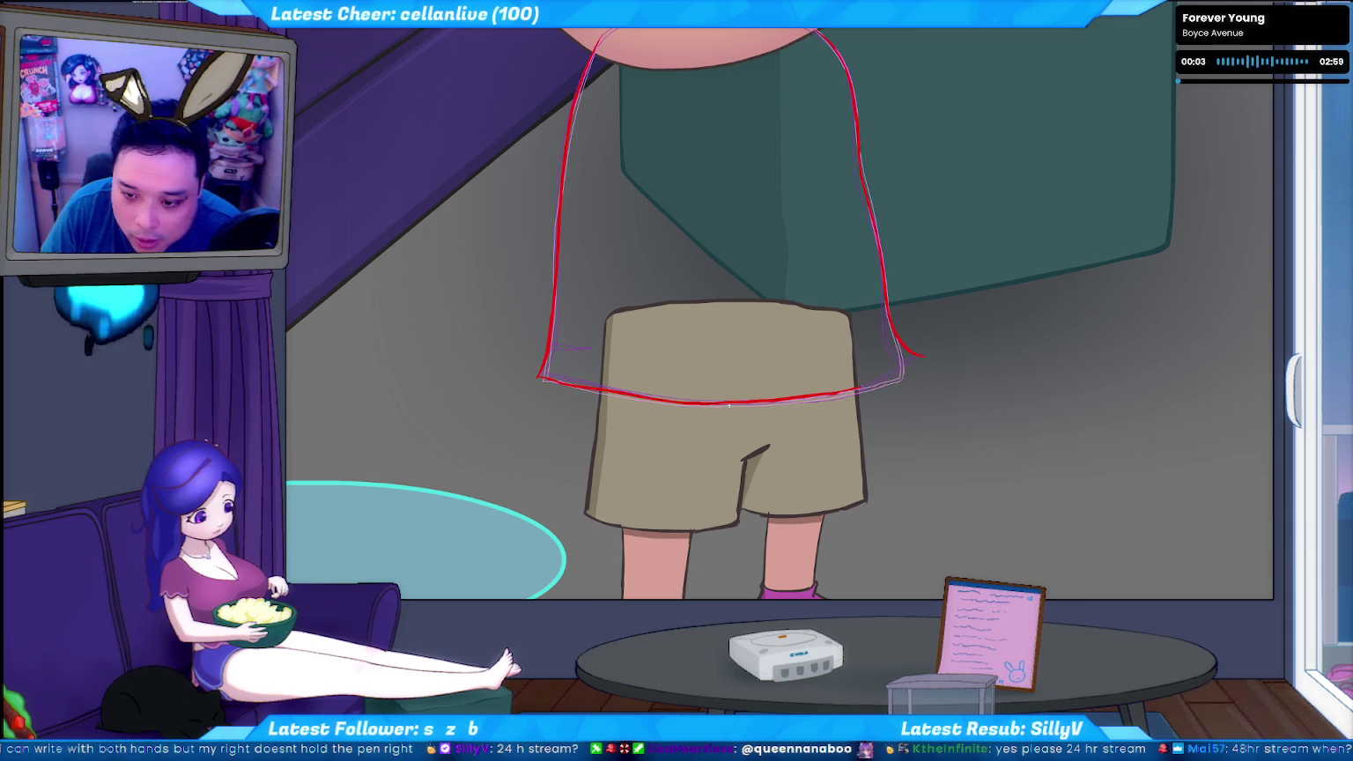
pyautogui.hotkey('ctrl', 'z')
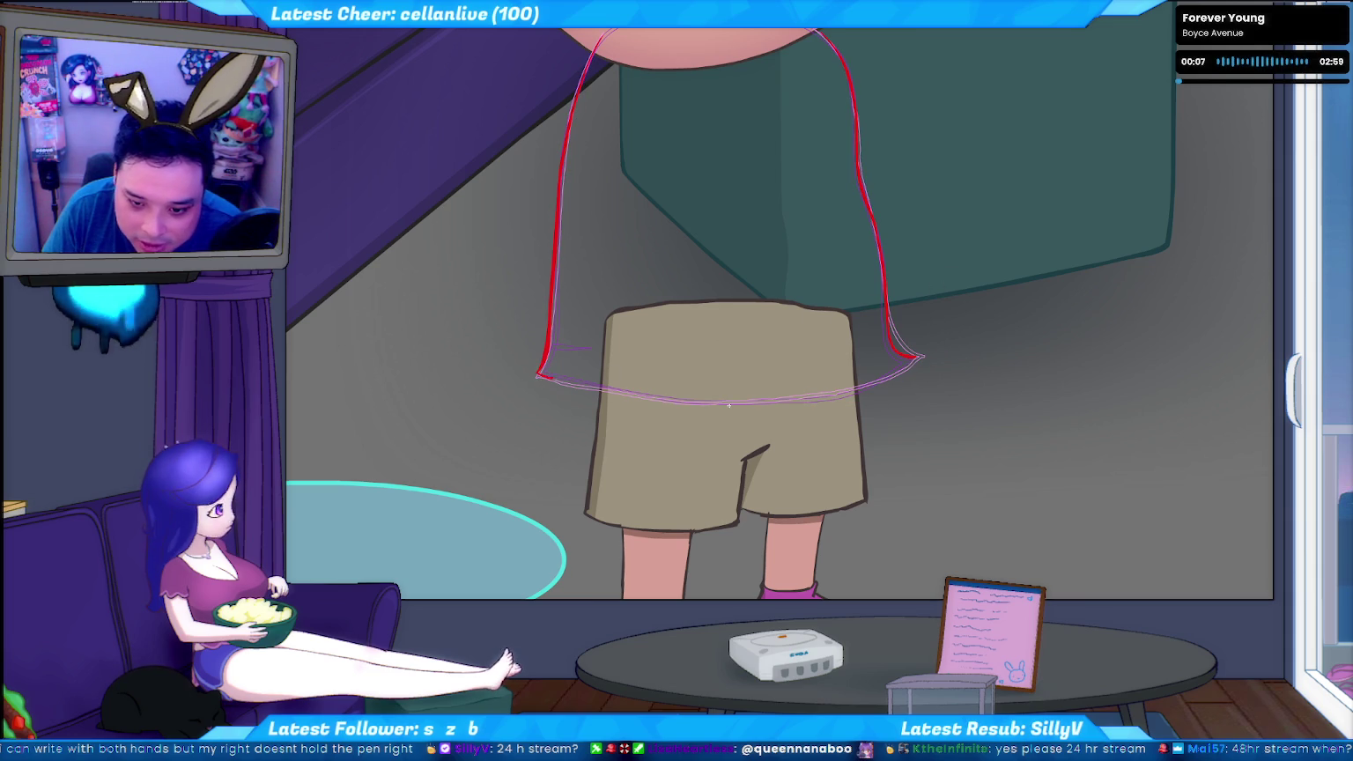
pyautogui.moveTo(538, 372); pyautogui.dragTo(838, 392)
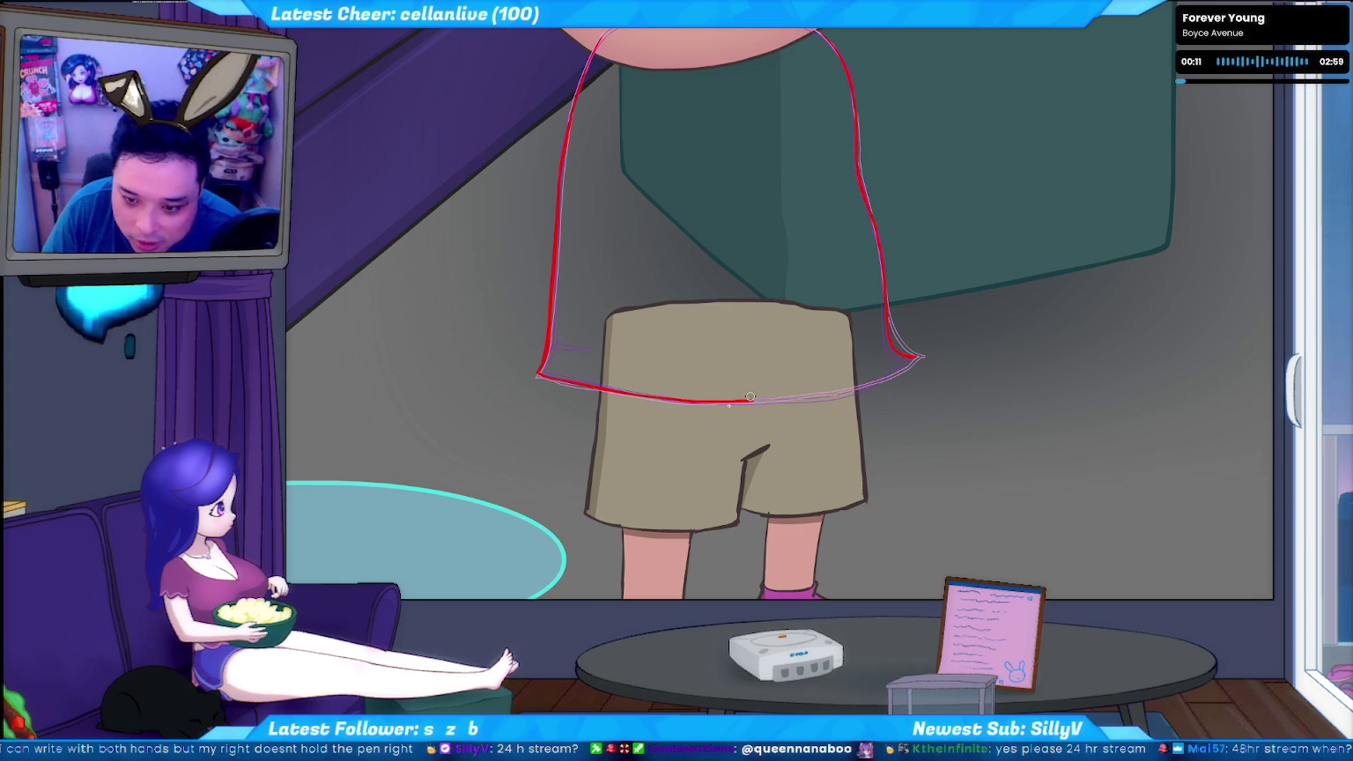
pyautogui.moveTo(780, 399)
pyautogui.mouseDown()
pyautogui.moveTo(729, 403)
pyautogui.moveTo(916, 358)
pyautogui.mouseUp()
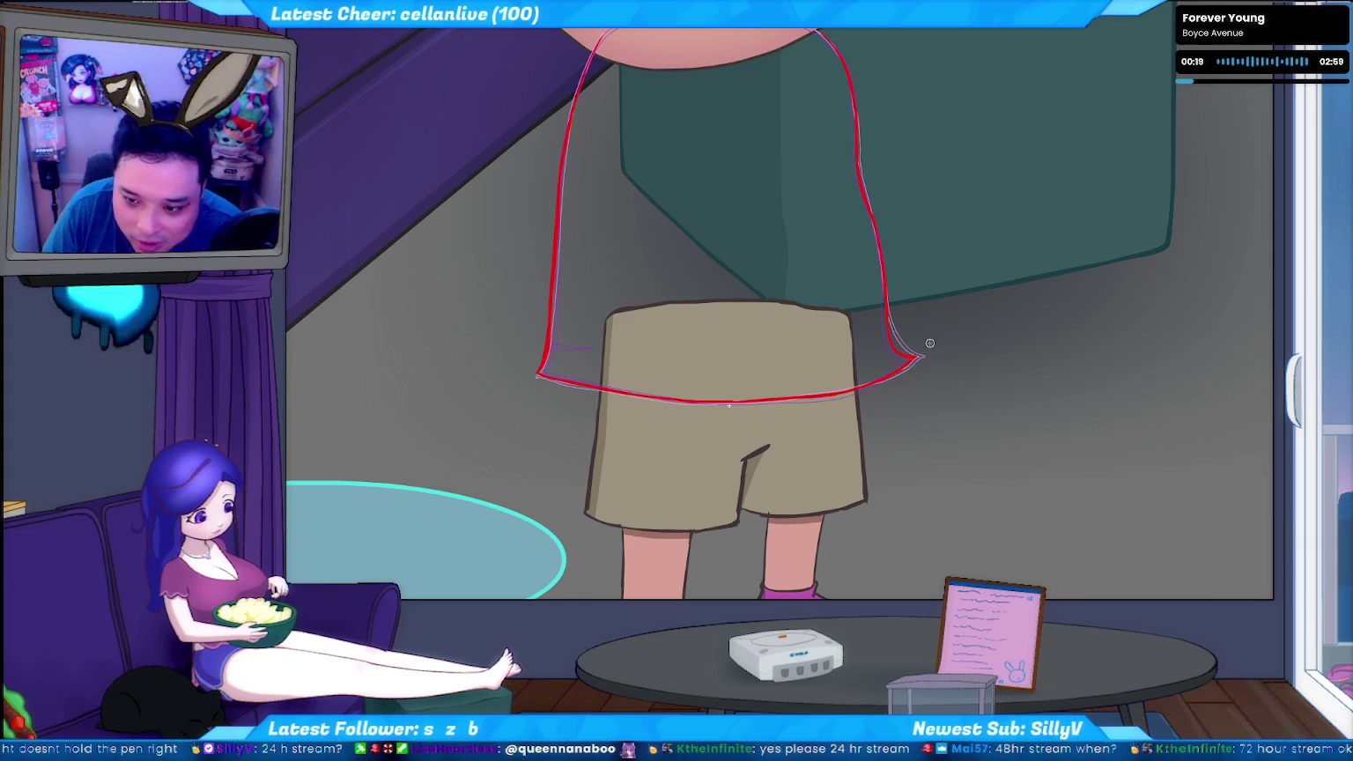
pyautogui.moveTo(841, 366); pyautogui.dragTo(817, 415)
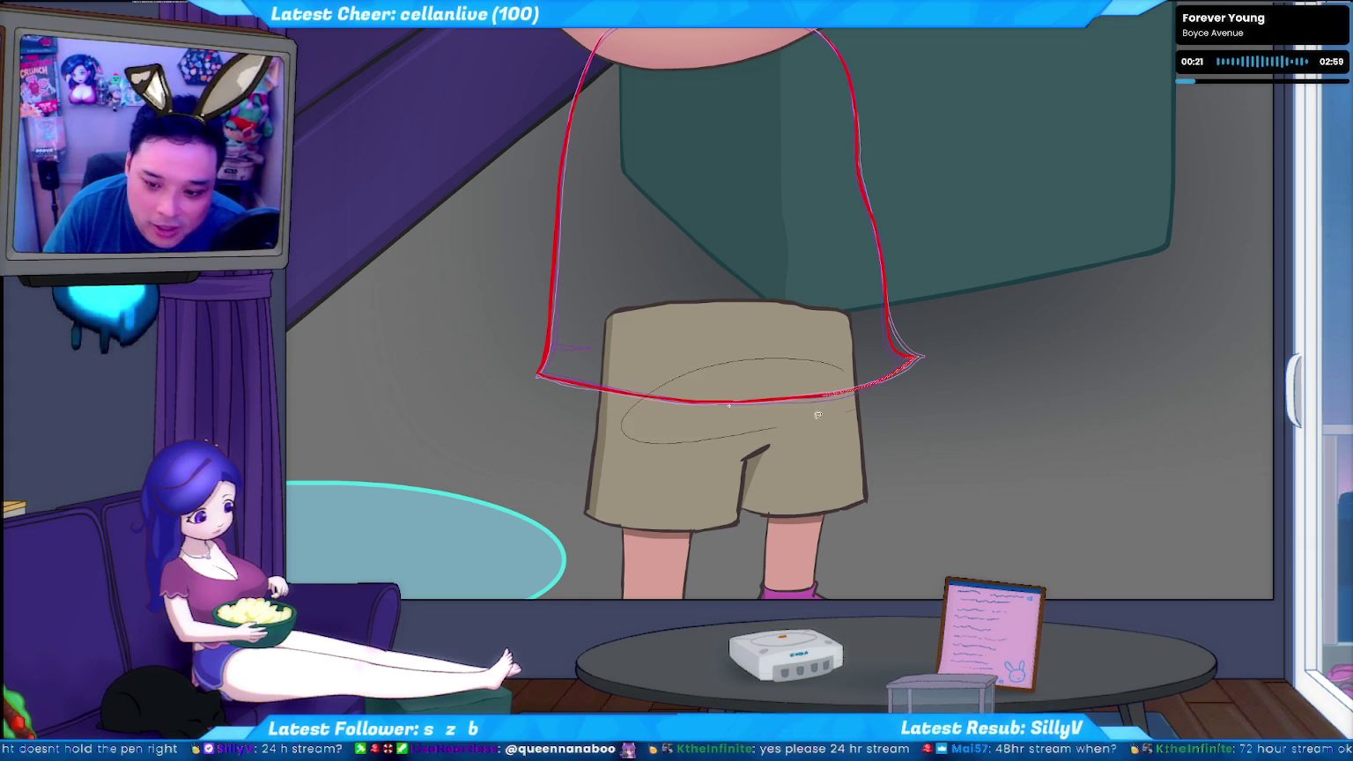
pyautogui.moveTo(586, 519); pyautogui.dragTo(1260, 273)
pyautogui.moveTo(807, 416); pyautogui.dragTo(1033, 264)
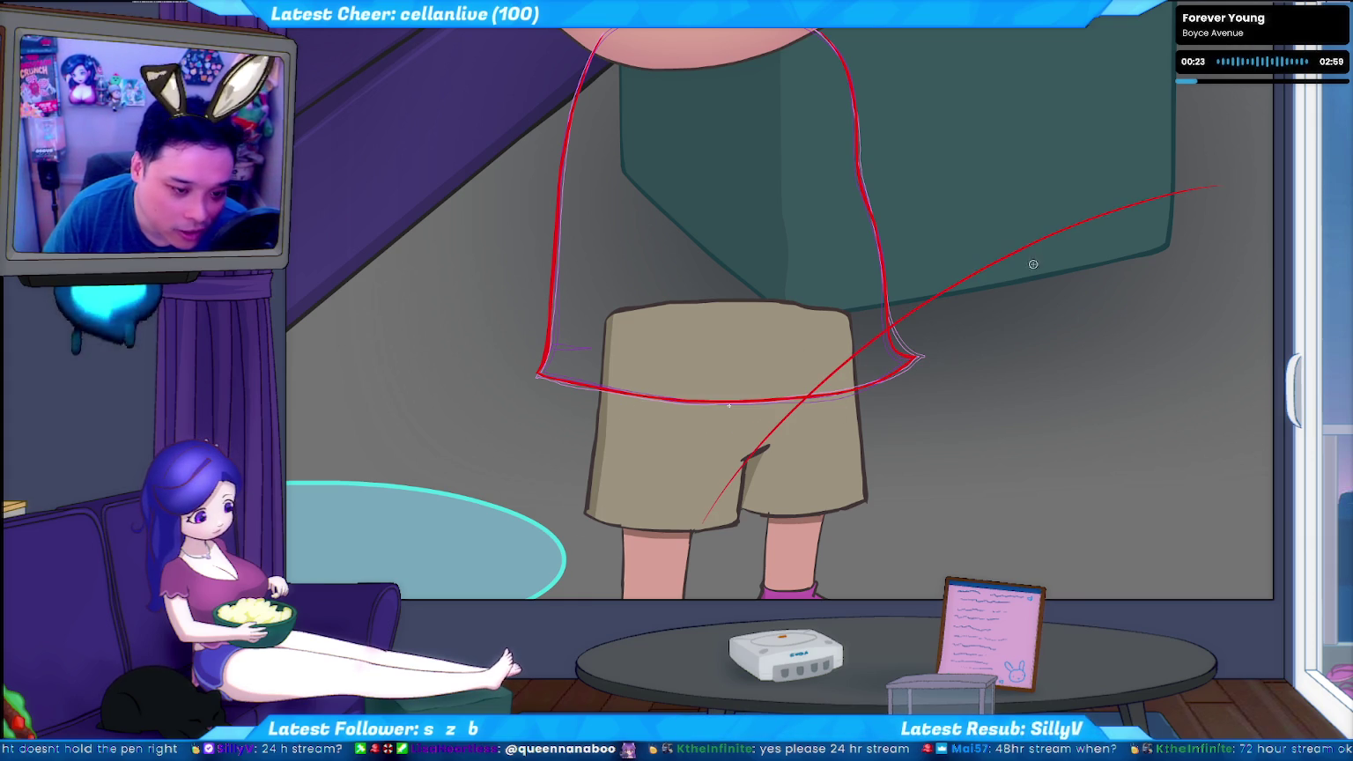
pyautogui.hotkey('ctrl', 'z')
pyautogui.click(1043, 415)
pyautogui.click(541, 421)
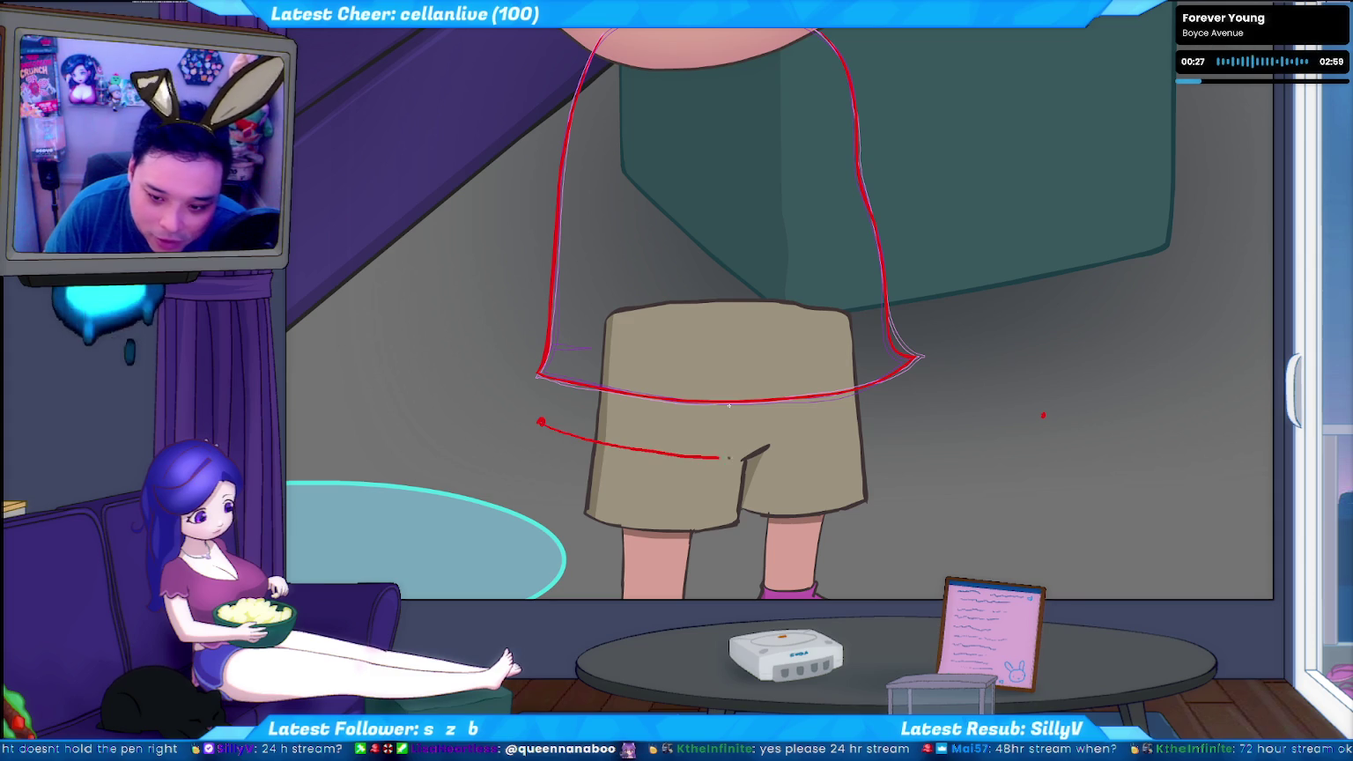
pyautogui.moveTo(934, 447); pyautogui.dragTo(999, 429)
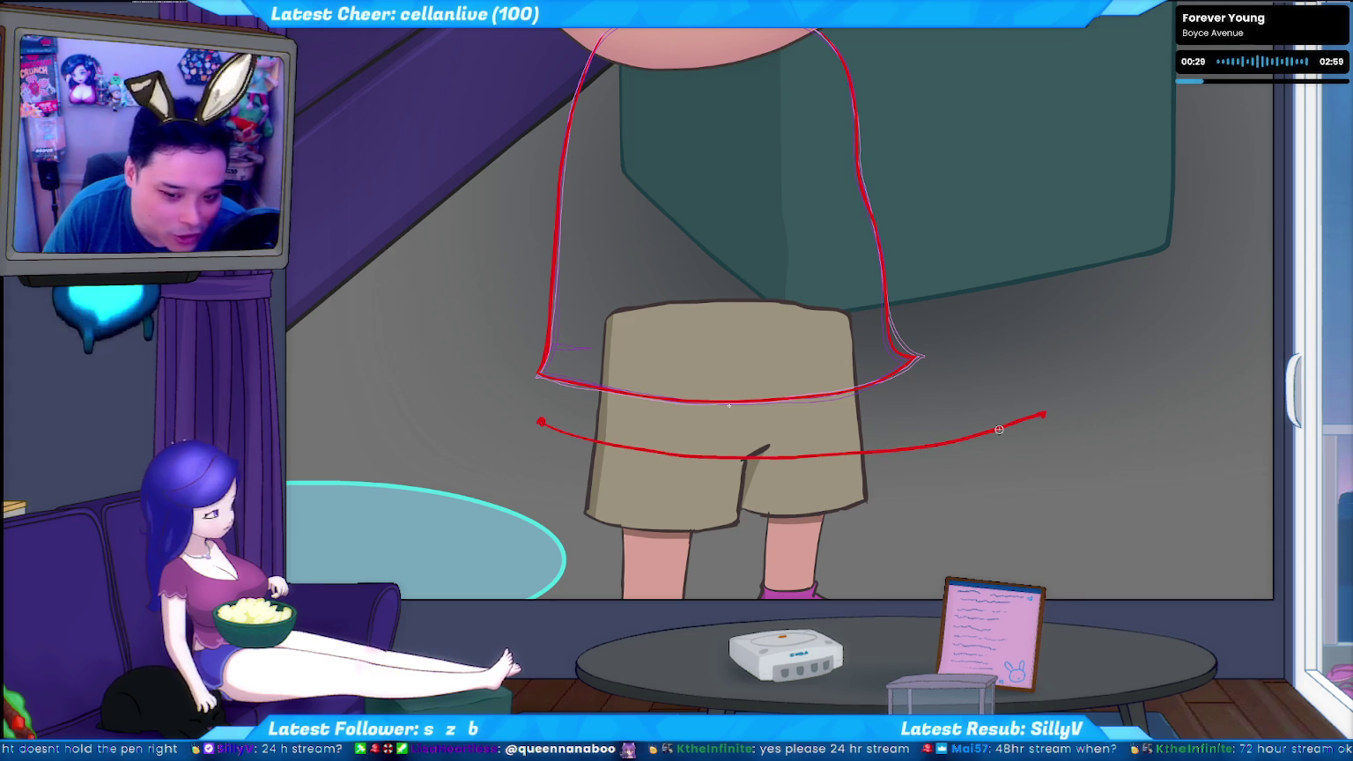
pyautogui.hotkey('ctrl', 'z')
pyautogui.hotkey('ctrl', 'z')
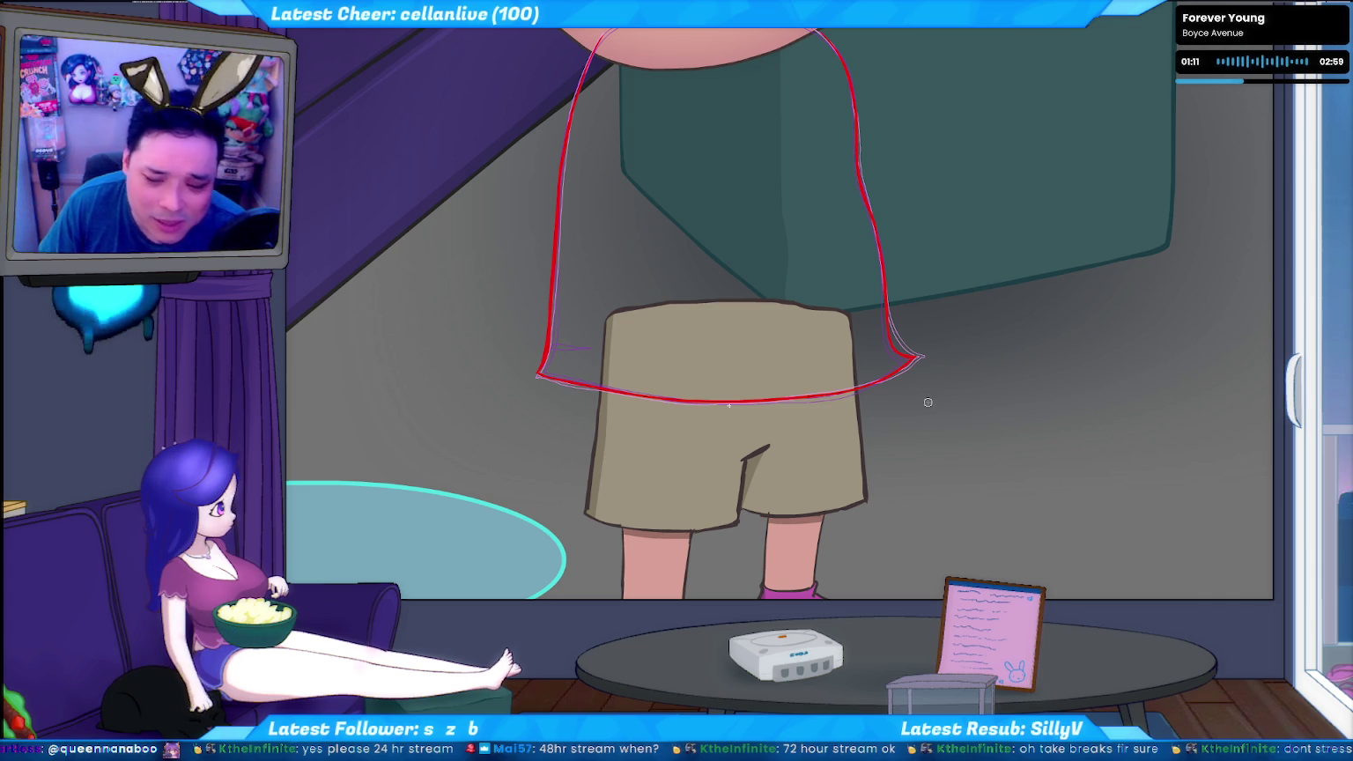
# Try a blue fill on the shirt outline, then undo it
pyautogui.scroll(2, 969, 332)
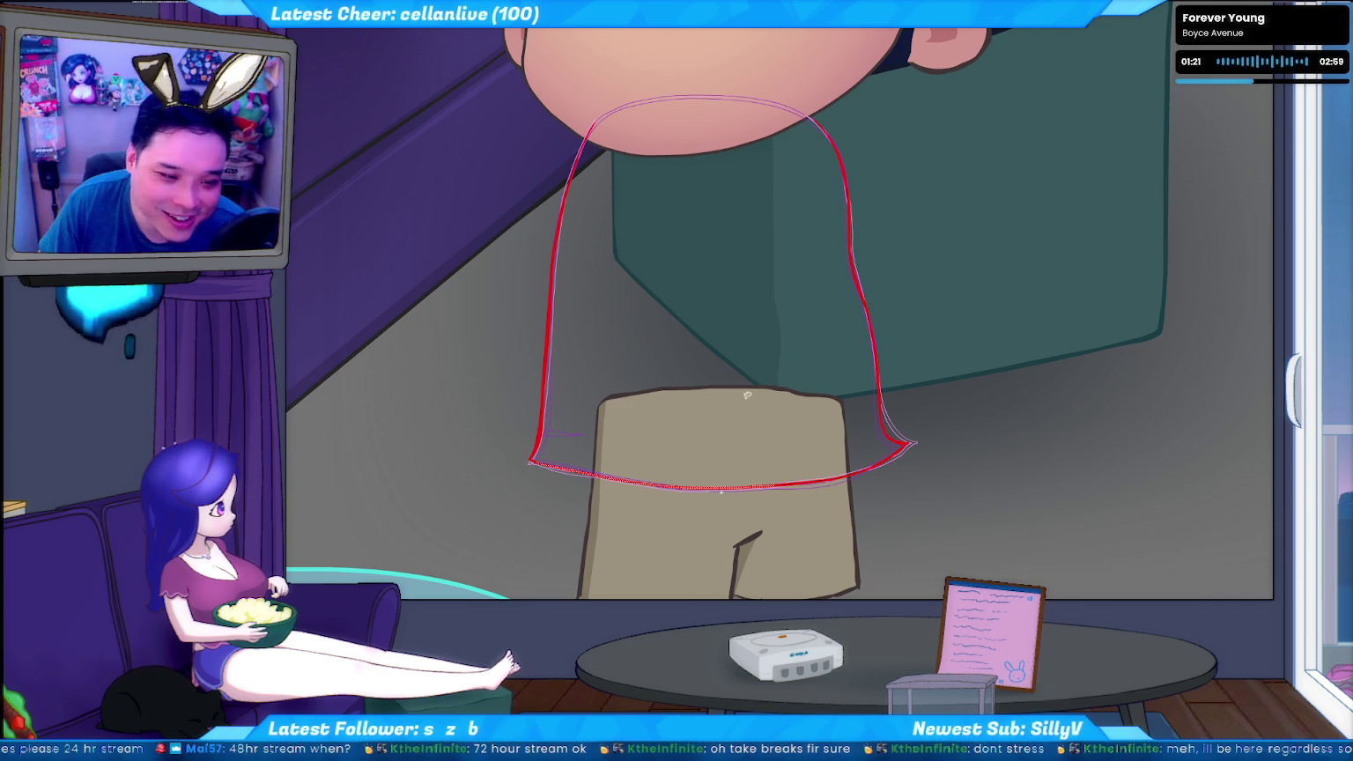
pyautogui.click(626, 119)
pyautogui.hotkey('ctrl', 'z')
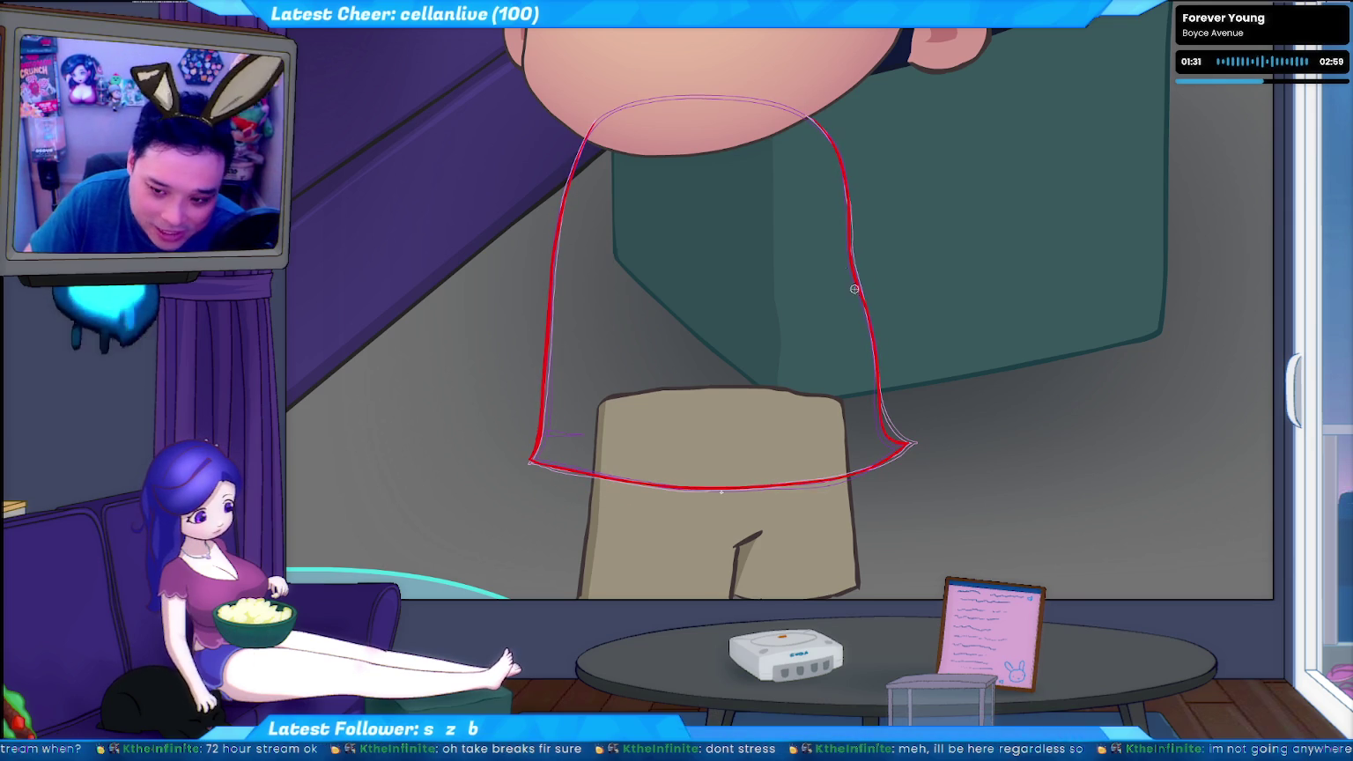
# Sketch loose ellipses over the shirt area and remove the stray stroke beside it
pyautogui.moveTo(607, 414); pyautogui.dragTo(848, 285)
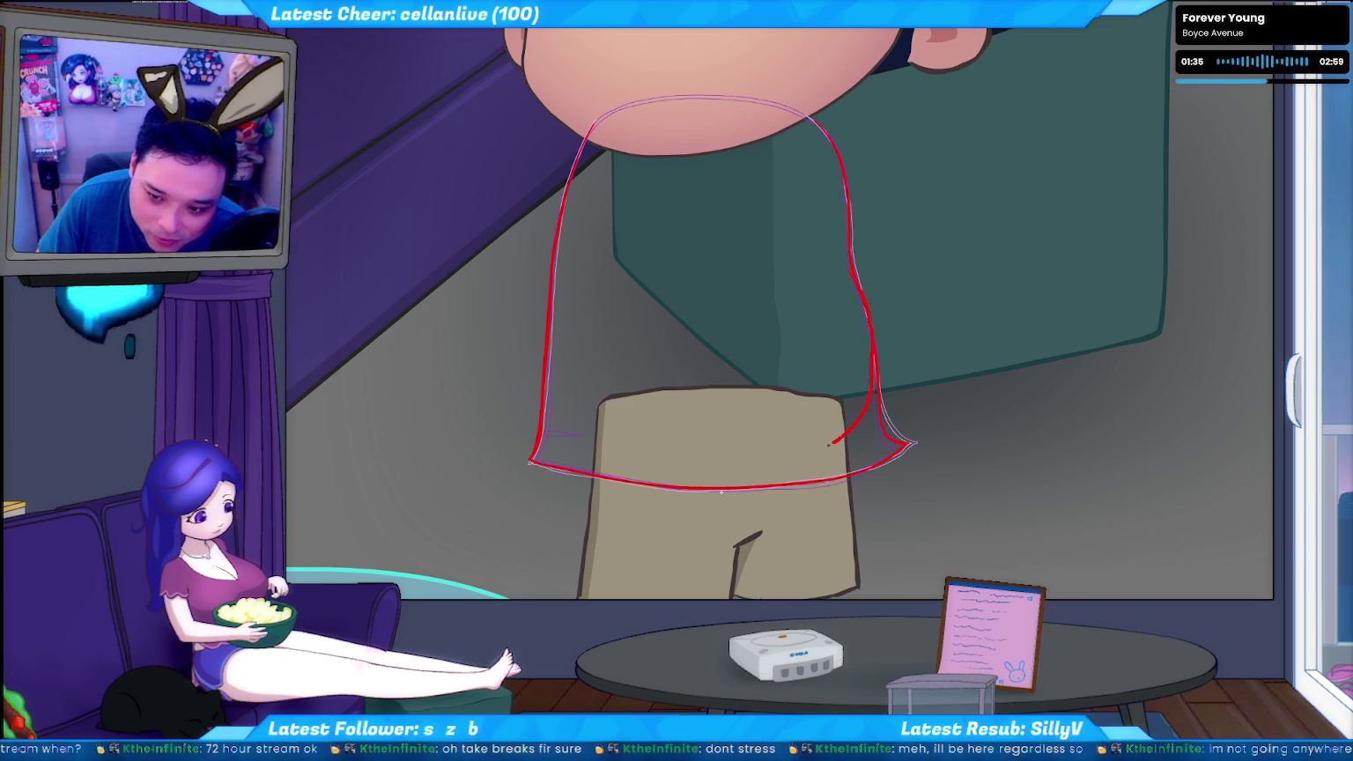
pyautogui.moveTo(714, 281); pyautogui.dragTo(784, 258)
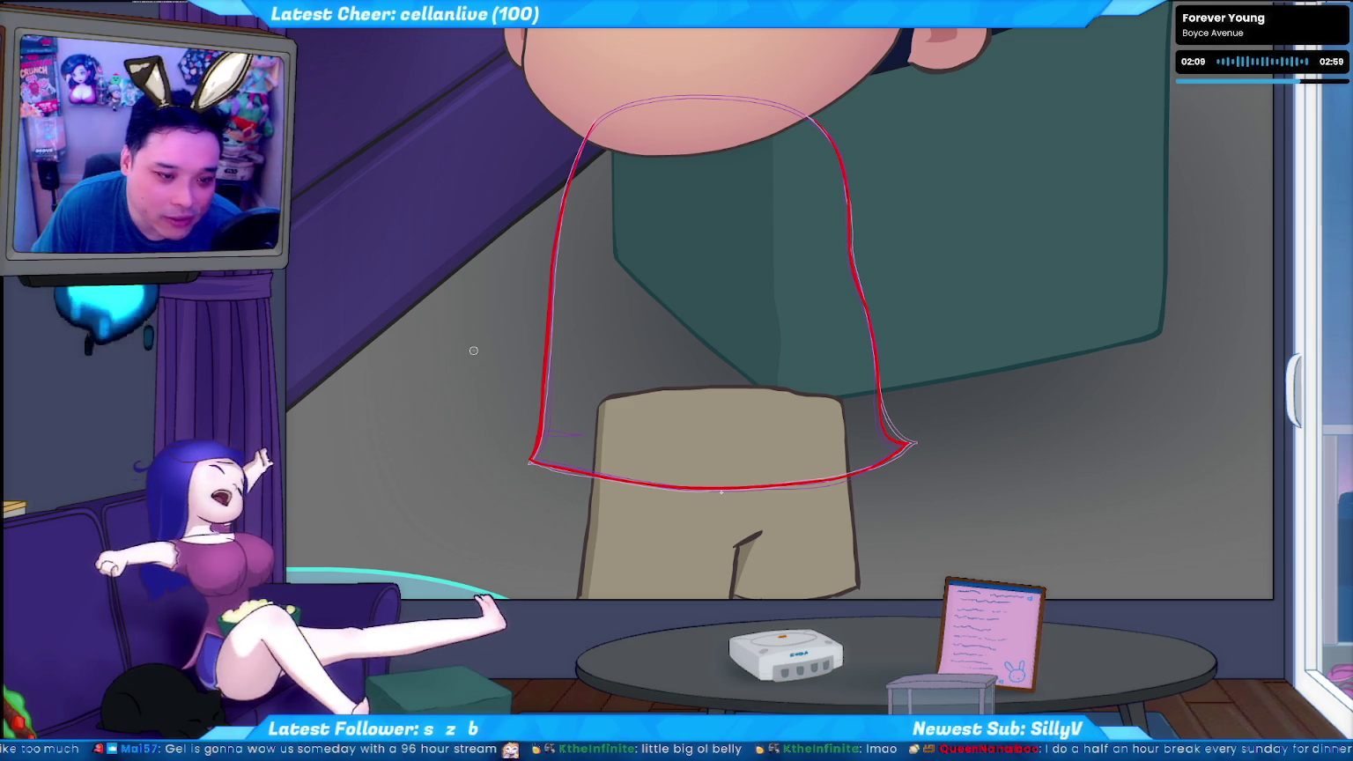
pyautogui.moveTo(497, 296); pyautogui.dragTo(472, 483)
pyautogui.hotkey('ctrl', 'z')
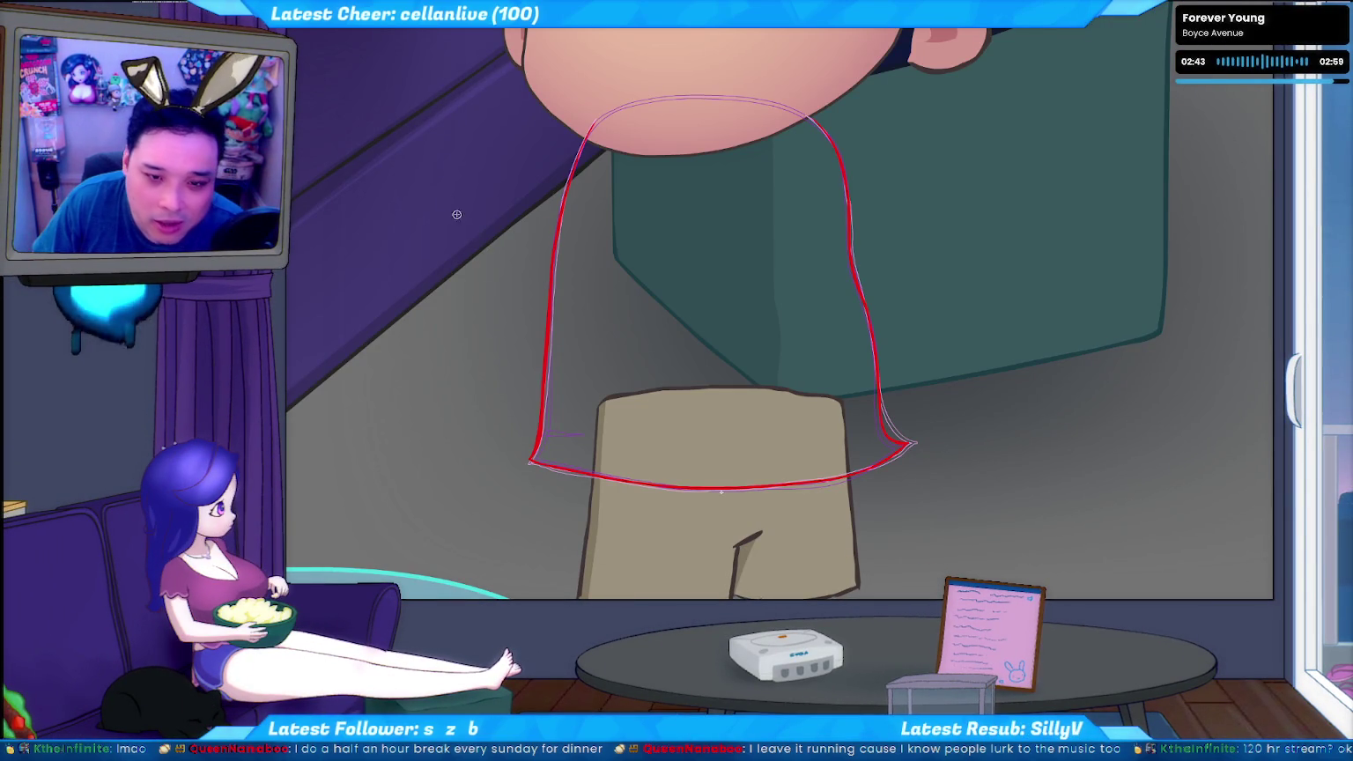
# Save the current animation and launch Everything from system search
pyautogui.hotkey('ctrl', 's')
pyautogui.press('super')
pyautogui.write('everything')
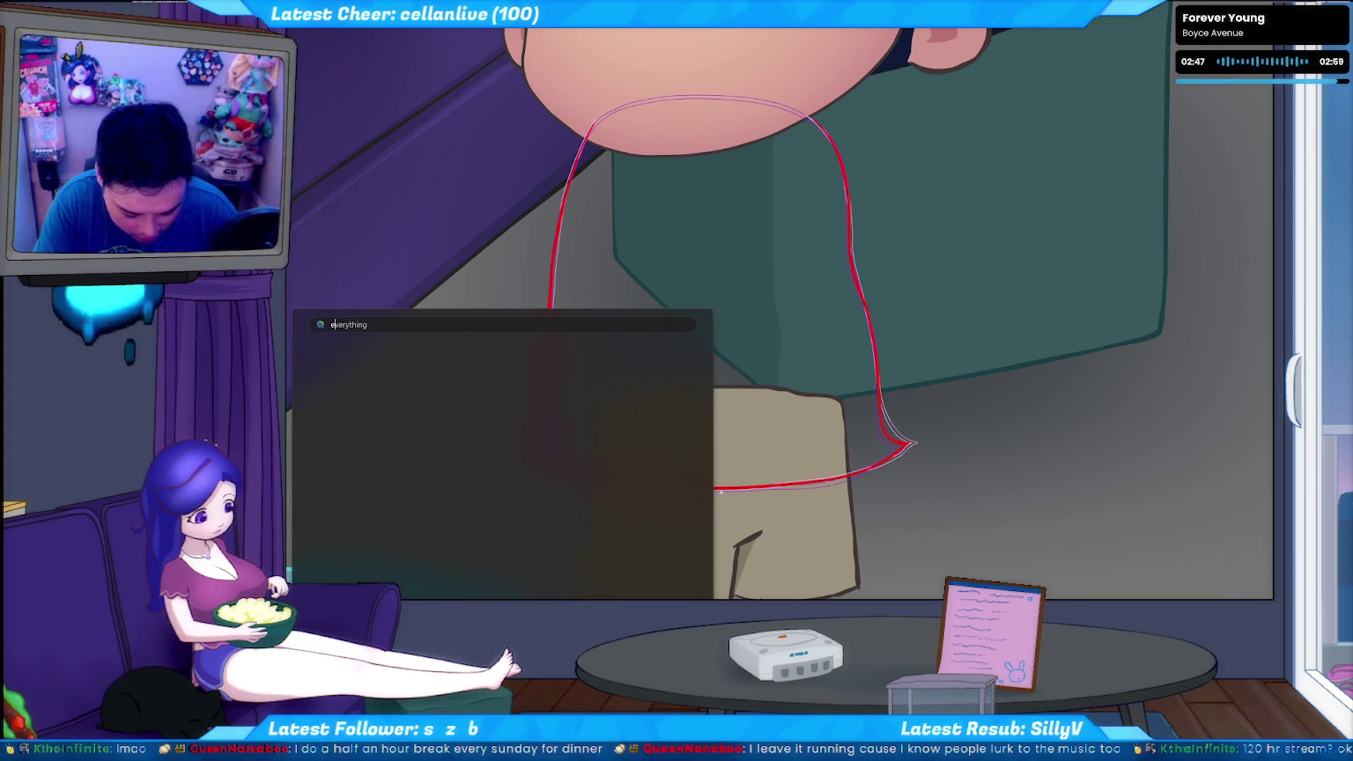
pyautogui.press('Return')
# Search 'train fla' and open train scene.fla
pyautogui.write('tra')
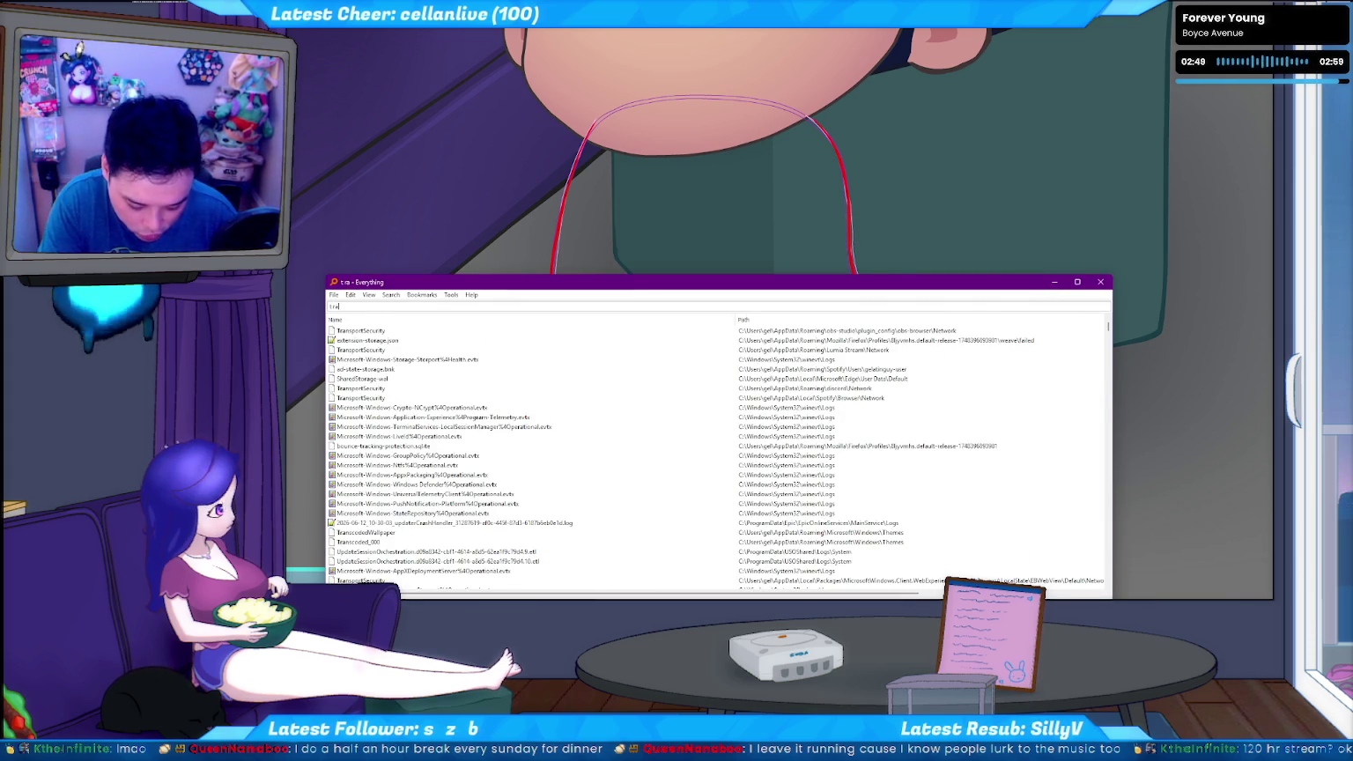
pyautogui.write('in fla')
pyautogui.press('Down')
pyautogui.press('Down')
pyautogui.press('Down')
pyautogui.press('Down')
pyautogui.press('Down')
pyautogui.press('Down')
pyautogui.press('Down')
pyautogui.press('Down')
pyautogui.press('Down')
pyautogui.press('Up')
pyautogui.press('Up')
pyautogui.press('Up')
pyautogui.press('Up')
pyautogui.press('Return')
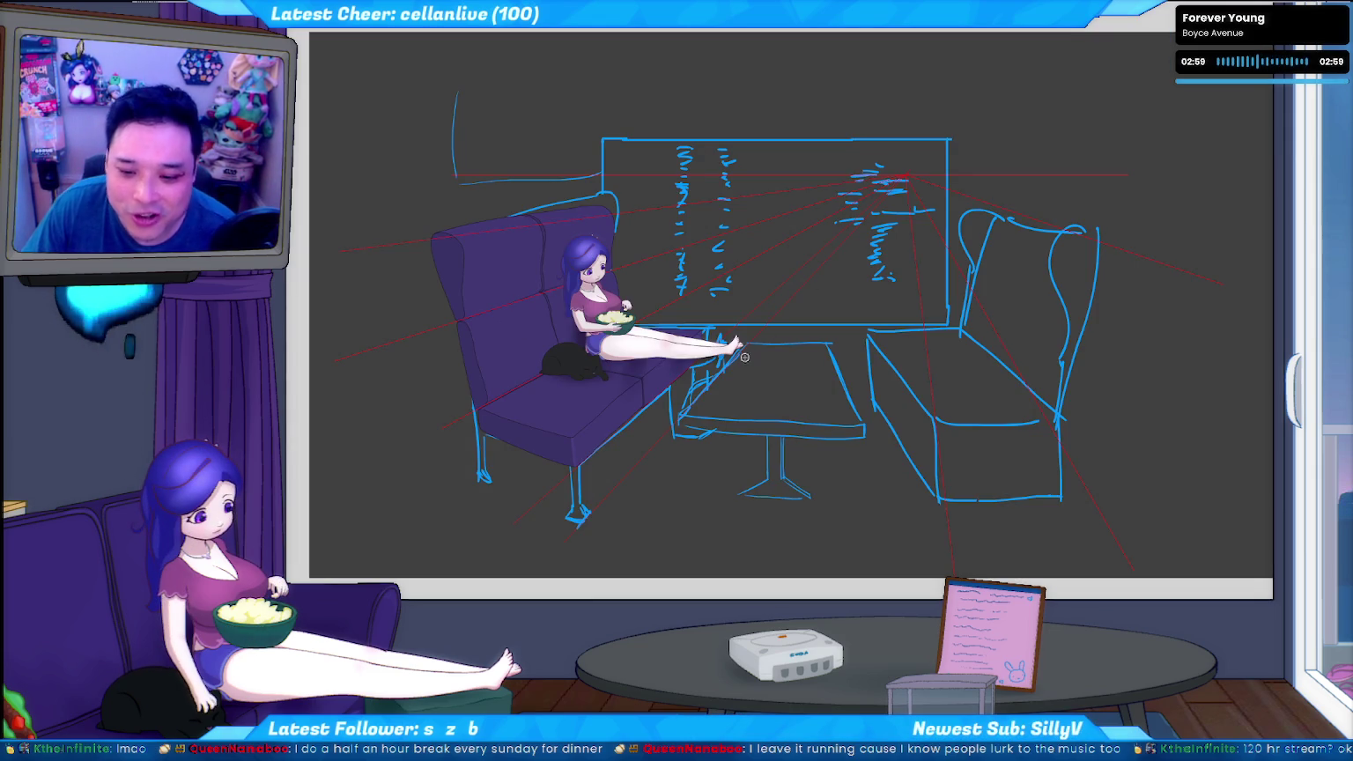
# Test-move the purple couch artwork, then undo the move and deselect it
pyautogui.click(511, 274)
pyautogui.moveTo(543, 321); pyautogui.dragTo(415, 287)
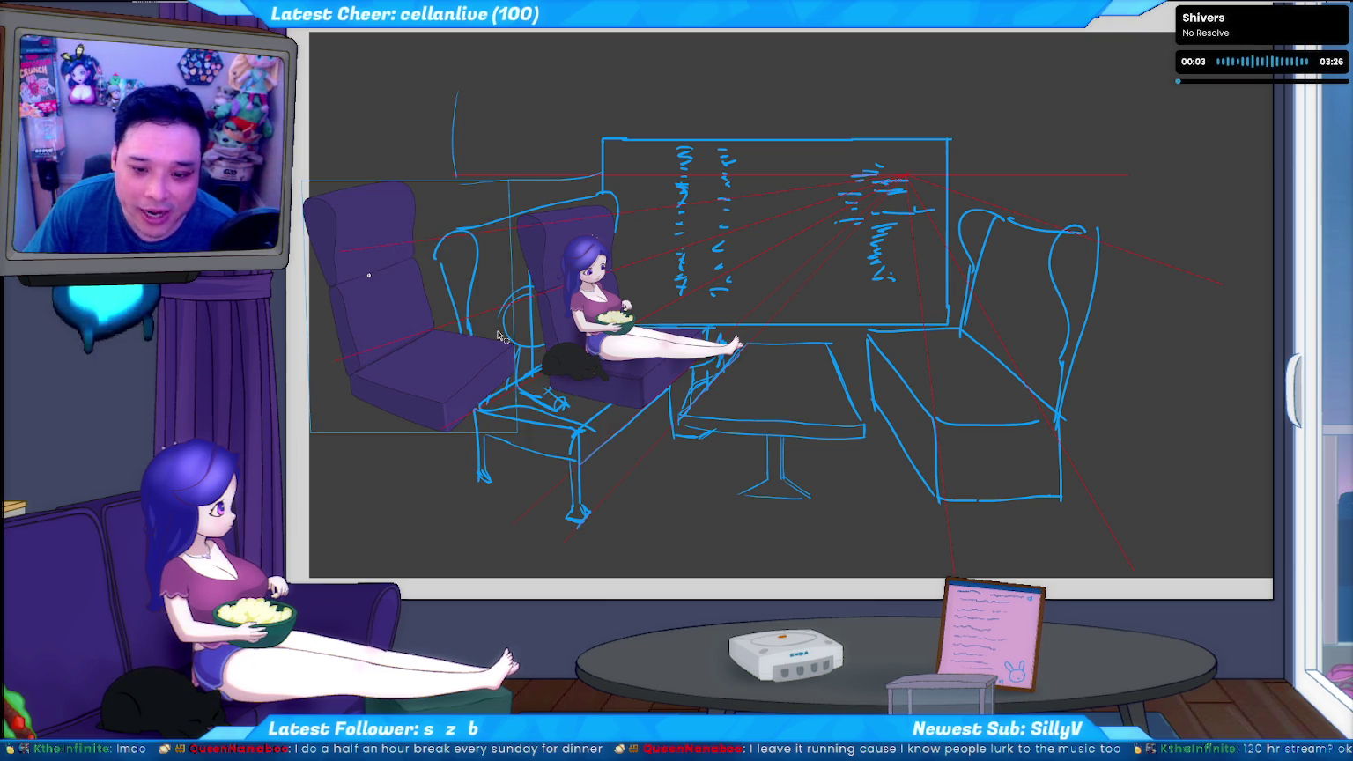
pyautogui.hotkey('ctrl', 'z')
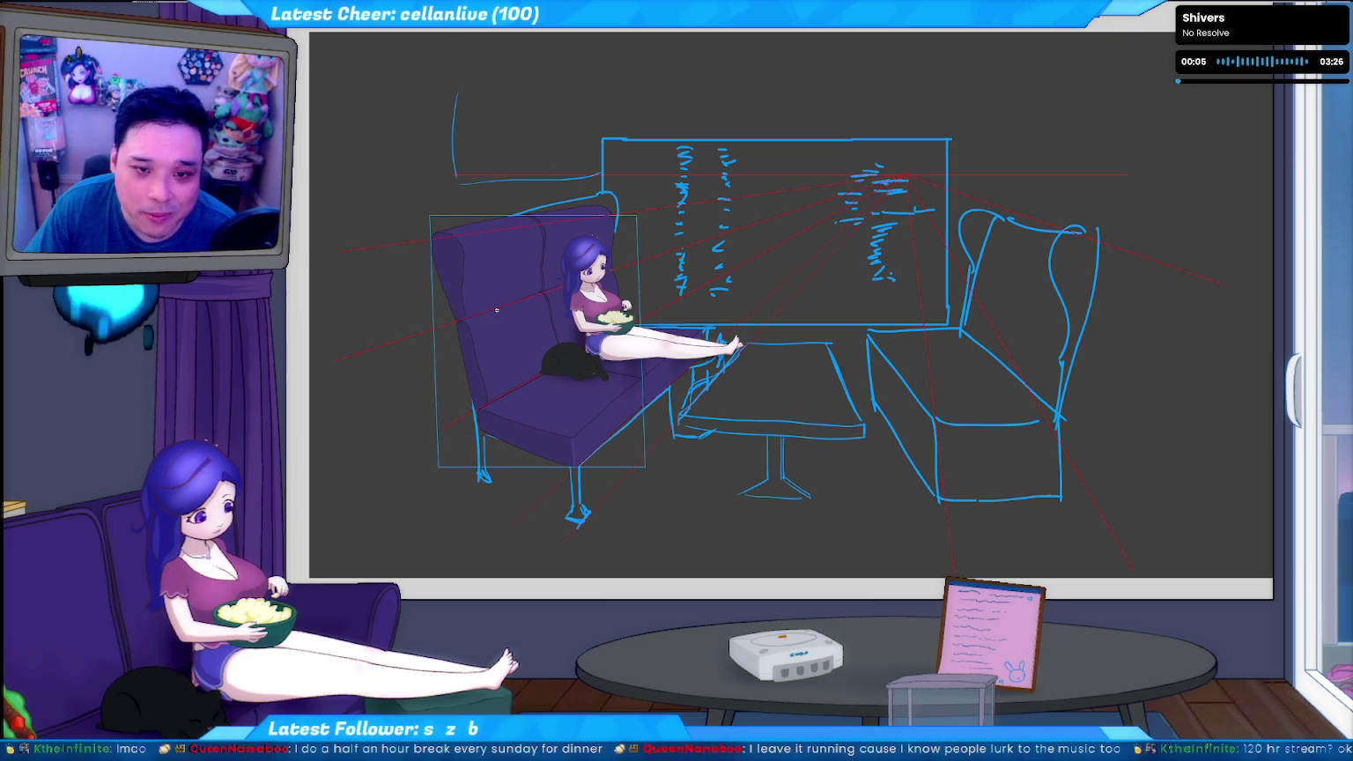
pyautogui.hotkey('ctrl', 'd')
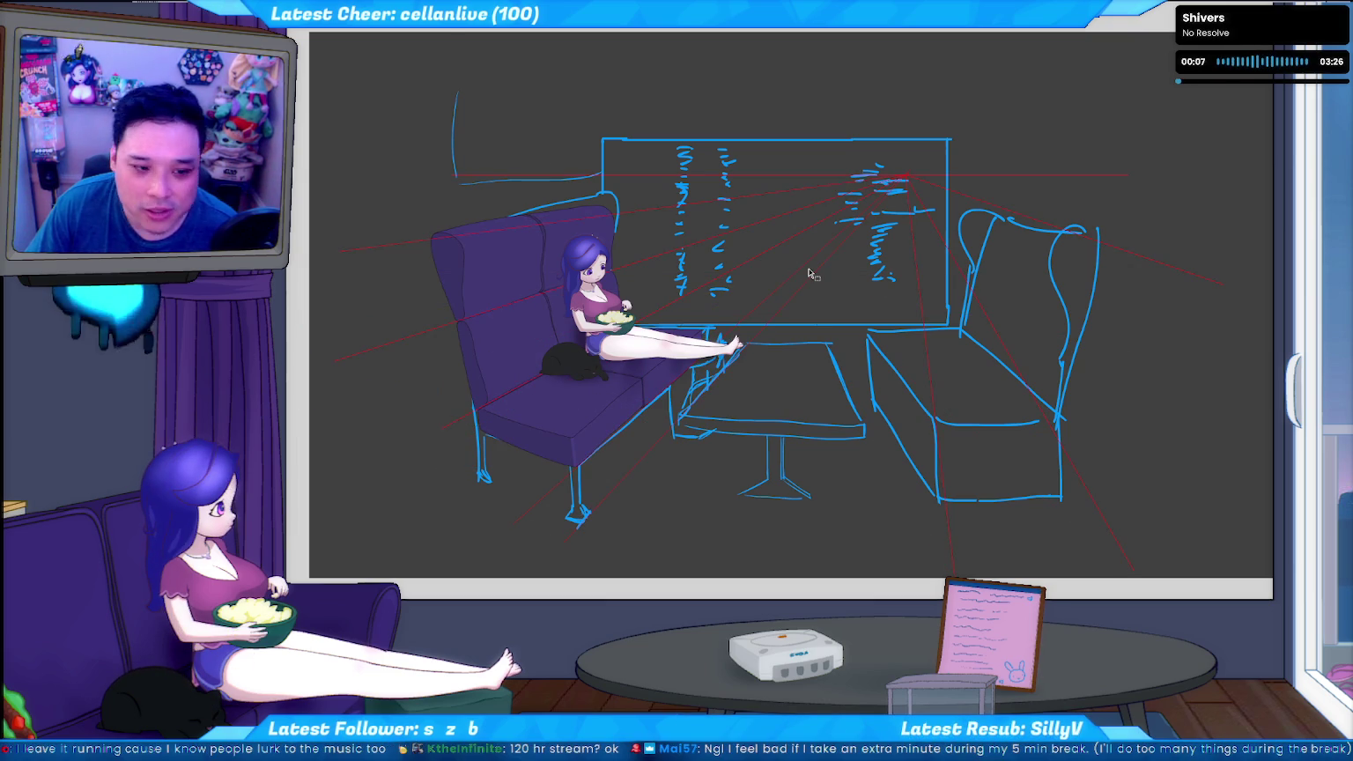
# Lower the perspective vanishing point into the TV screen and toggle layer visibility to check
pyautogui.moveTo(907, 179); pyautogui.dragTo(789, 273)
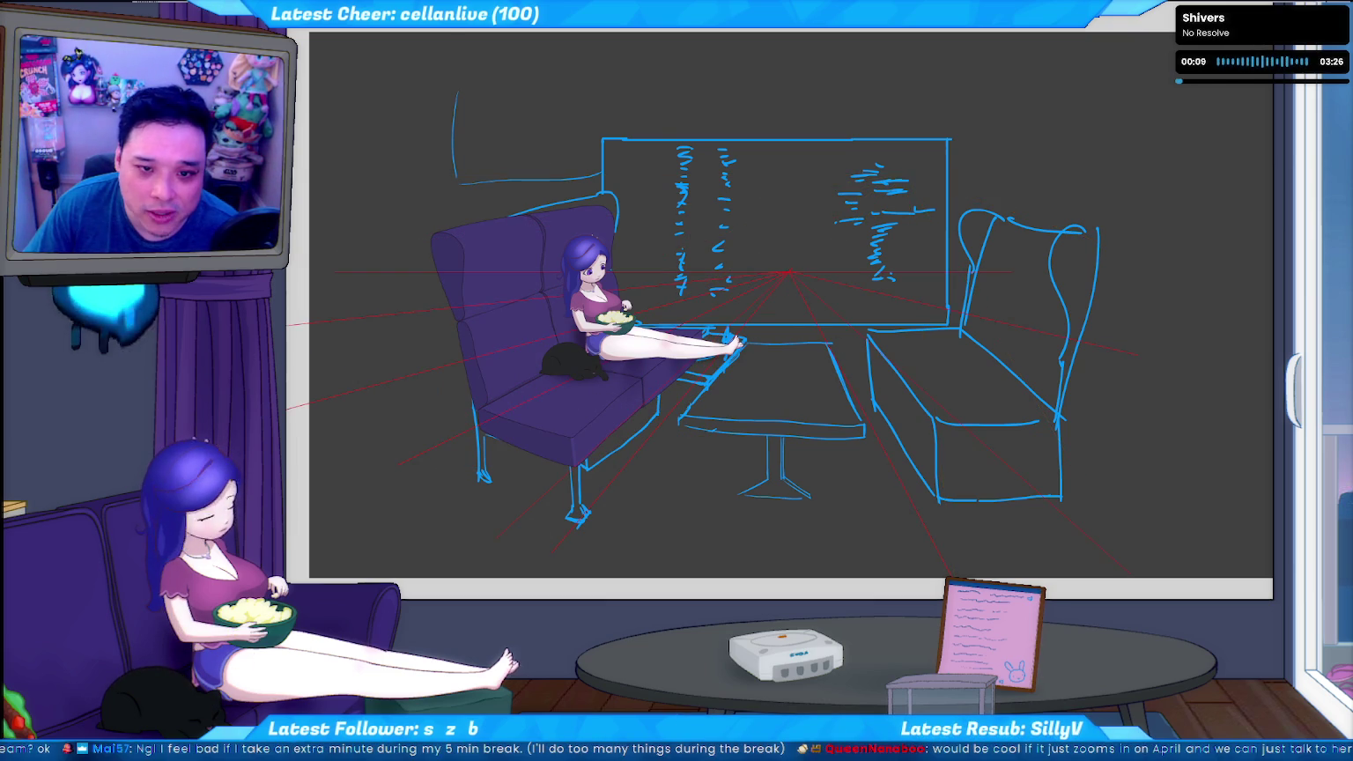
pyautogui.hotkey('ctrl', 'h')
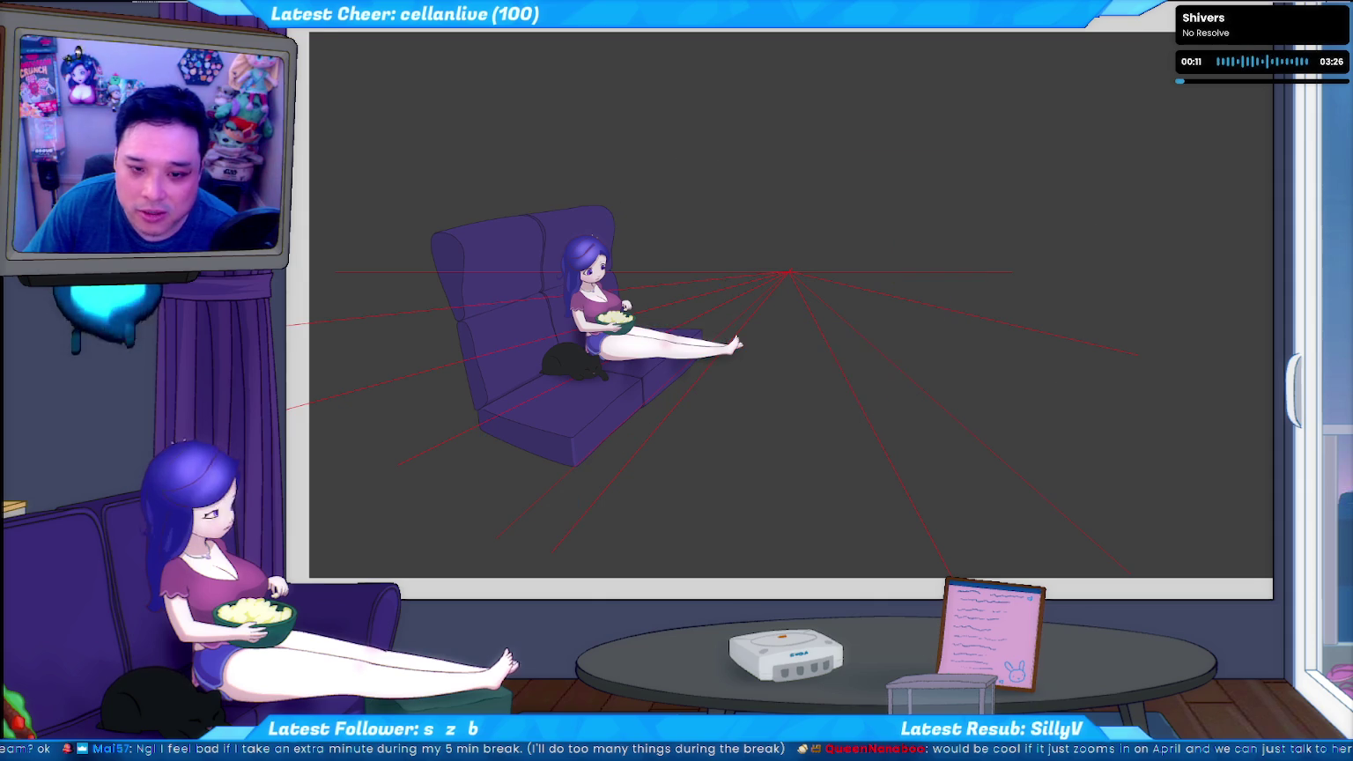
pyautogui.hotkey('ctrl', 'h')
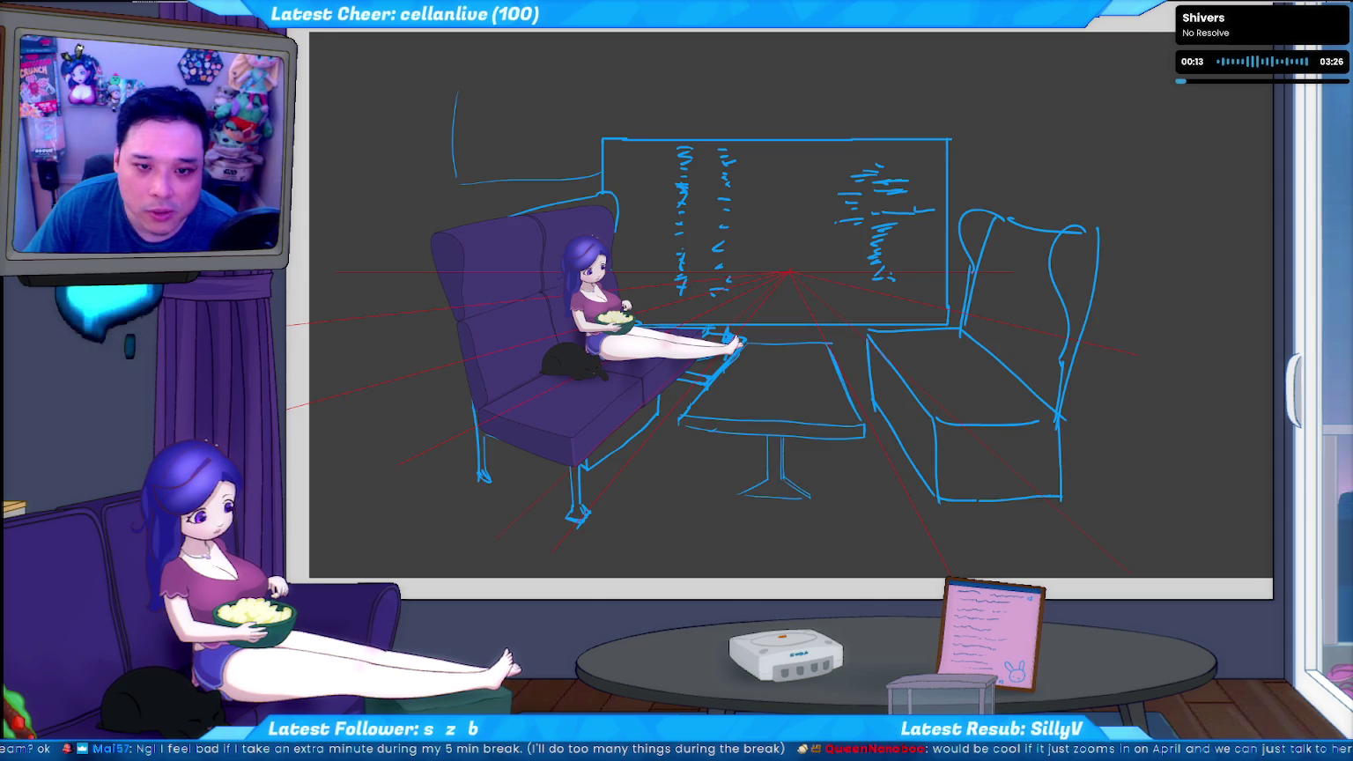
pyautogui.hotkey('ctrl', 'h')
pyautogui.hotkey('ctrl', 'h')
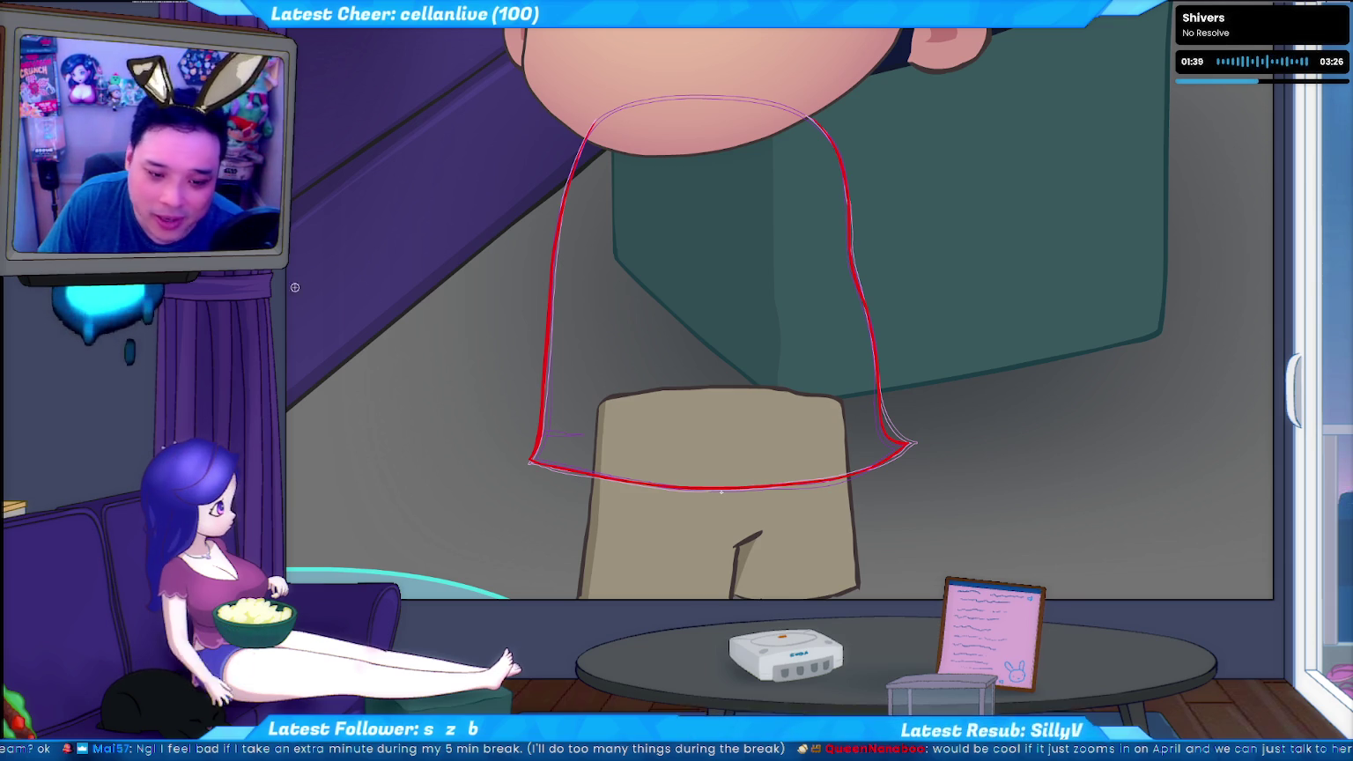
# Sketch a vertical line along the shirt's side
pyautogui.moveTo(451, 203); pyautogui.dragTo(438, 438)
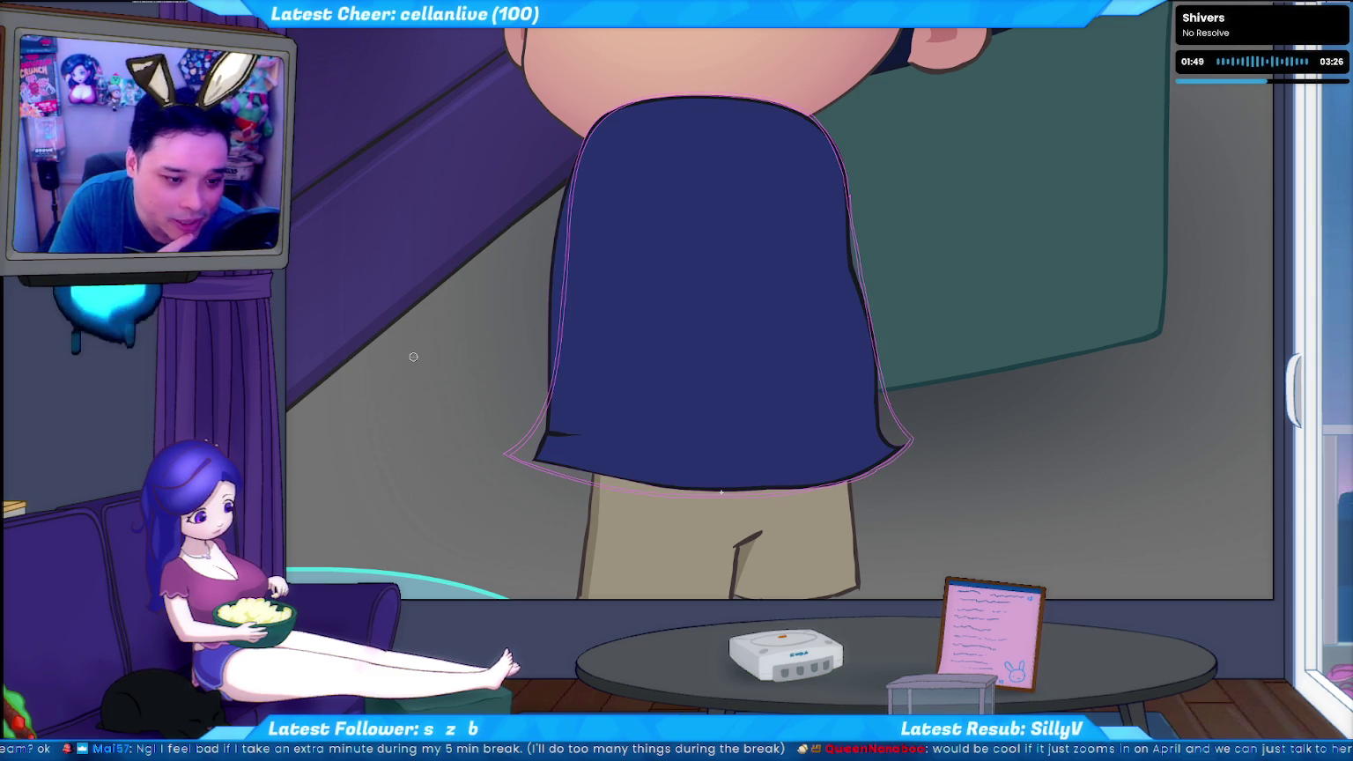
# Flip between frames to a new onion-skinned frame and trace the shirt's top edge in red
pyautogui.press('Delete')
pyautogui.hotkey('ctrl', 'z')
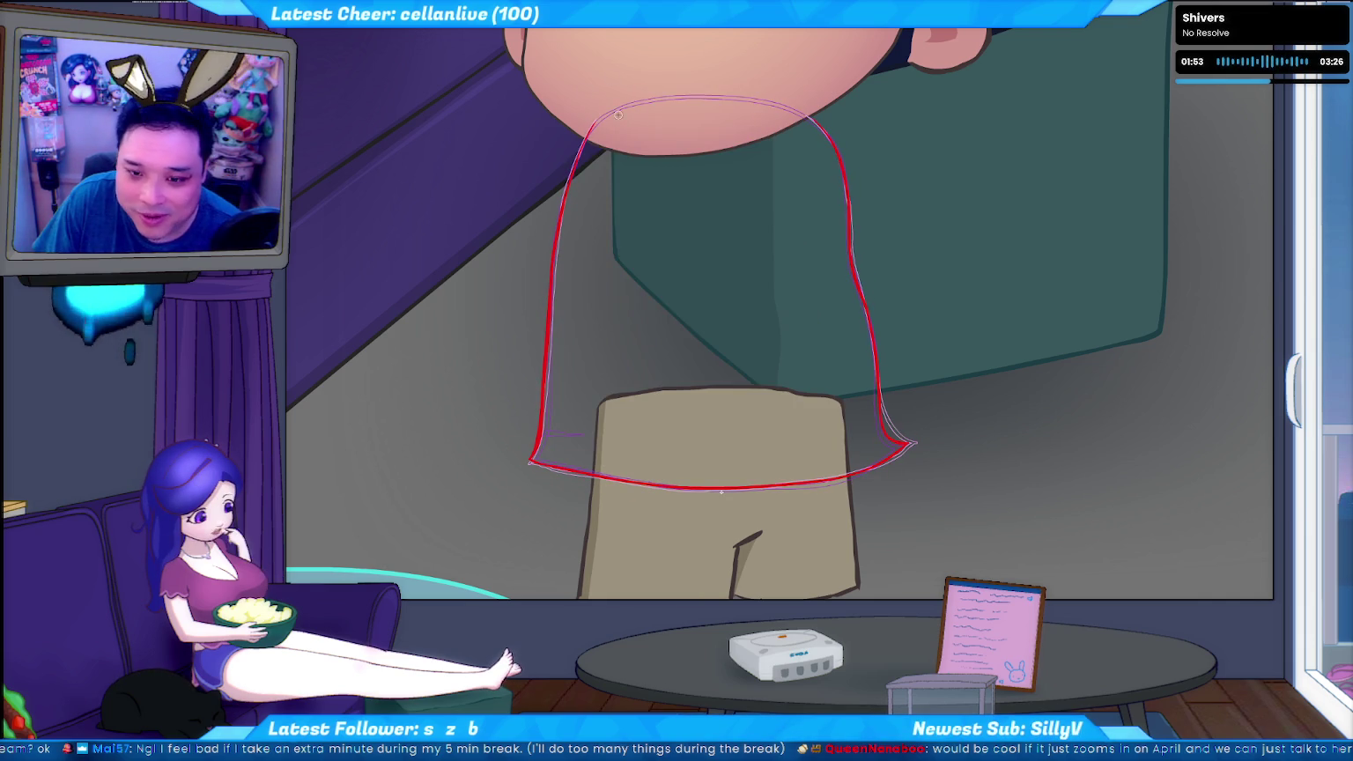
pyautogui.hotkey('ctrl', 'z')
pyautogui.hotkey('ctrl', 'shift', 'z')
pyautogui.hotkey('ctrl', 'z')
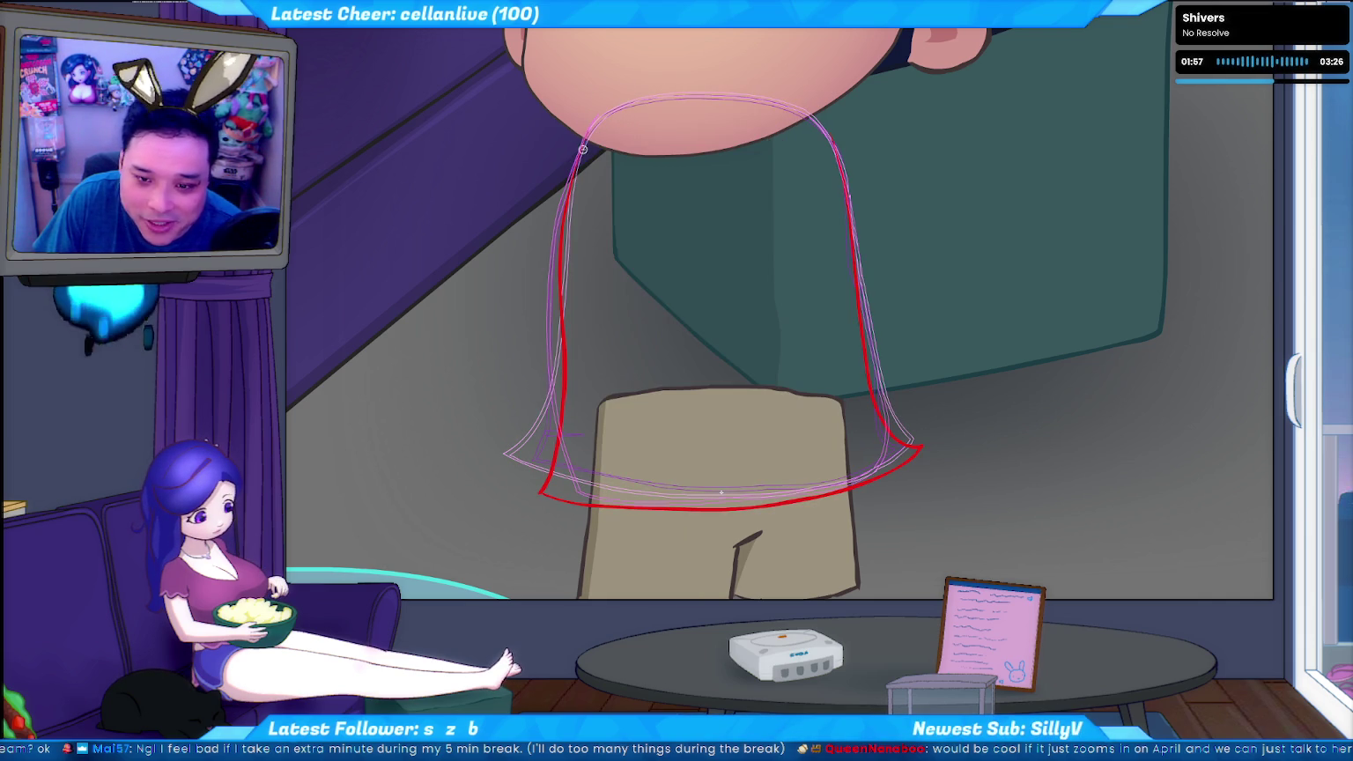
pyautogui.moveTo(674, 97); pyautogui.dragTo(787, 108)
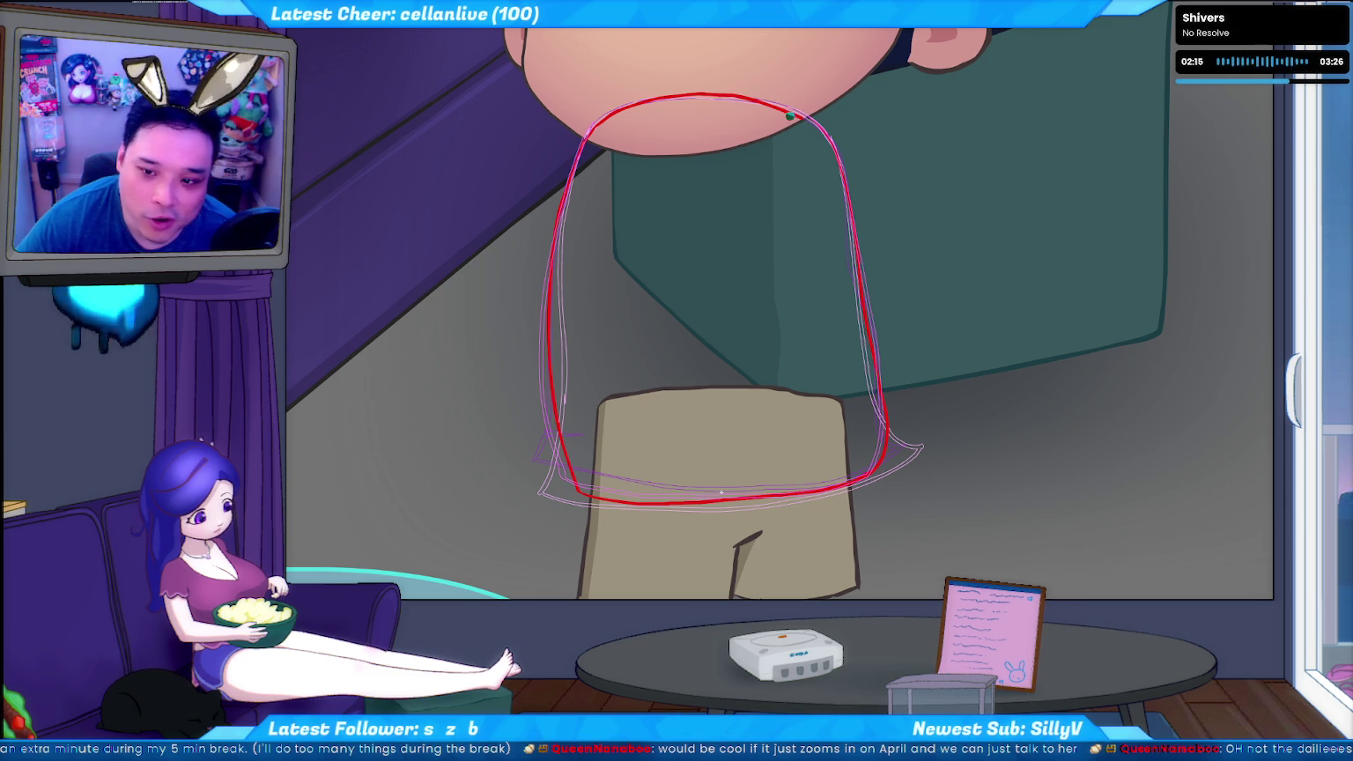
# Try erasing the outline's top, then redraw the red outline around the shirt loop
pyautogui.moveTo(816, 131); pyautogui.dragTo(754, 116)
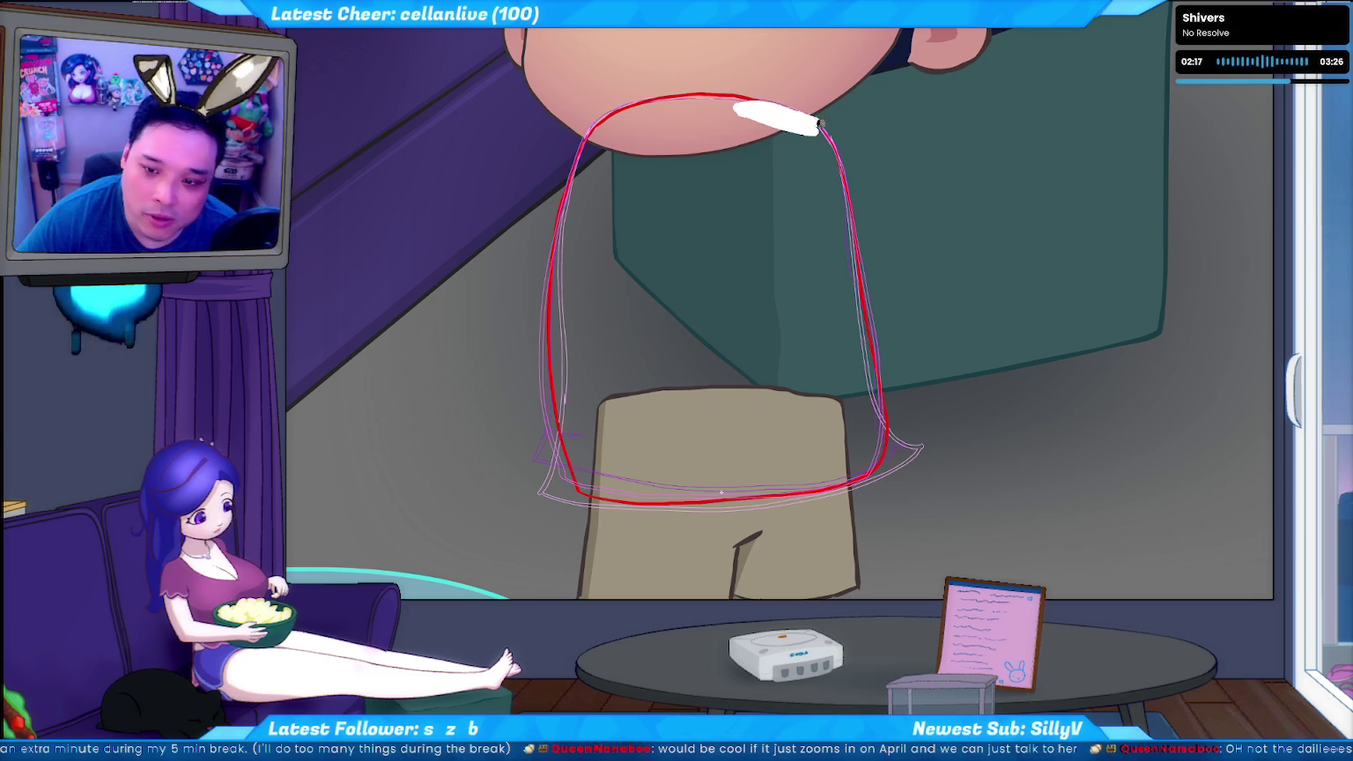
pyautogui.hotkey('ctrl', 'z')
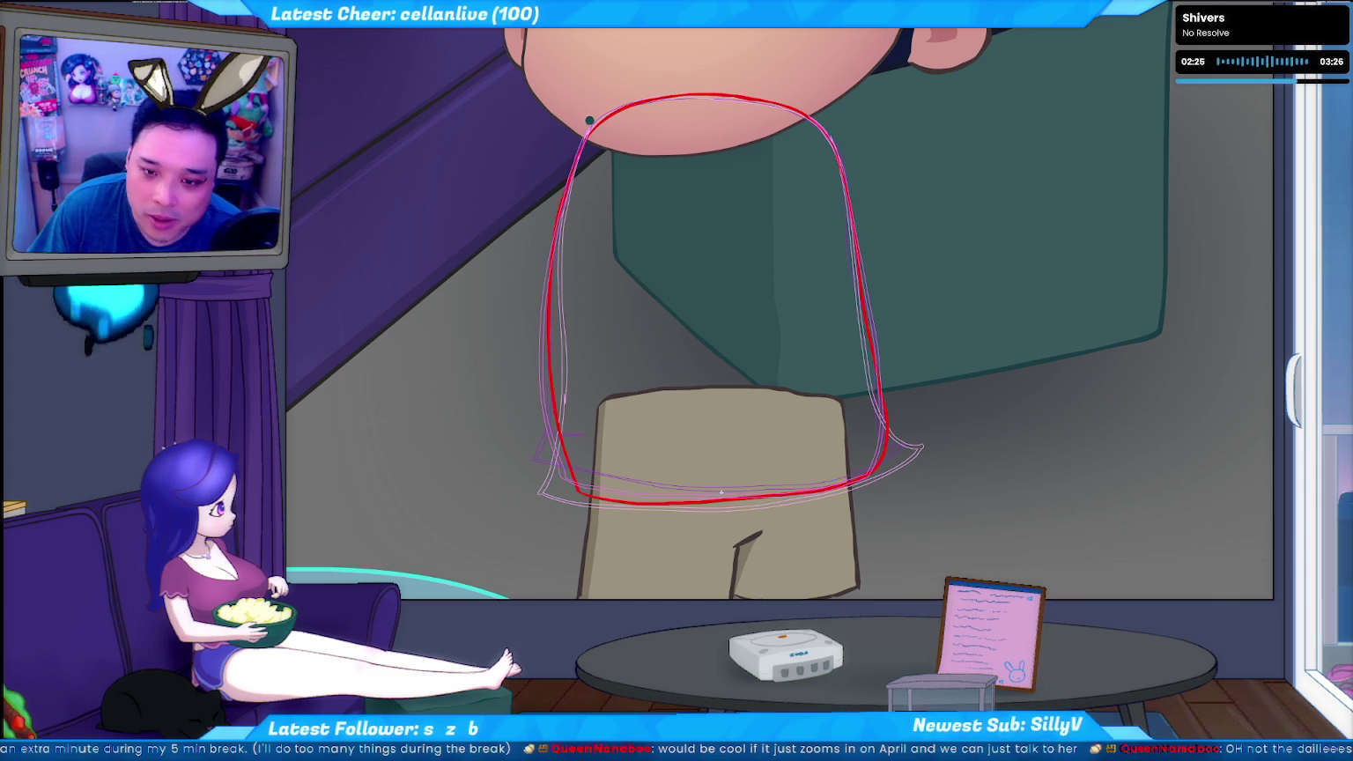
pyautogui.hotkey('ctrl', 'z')
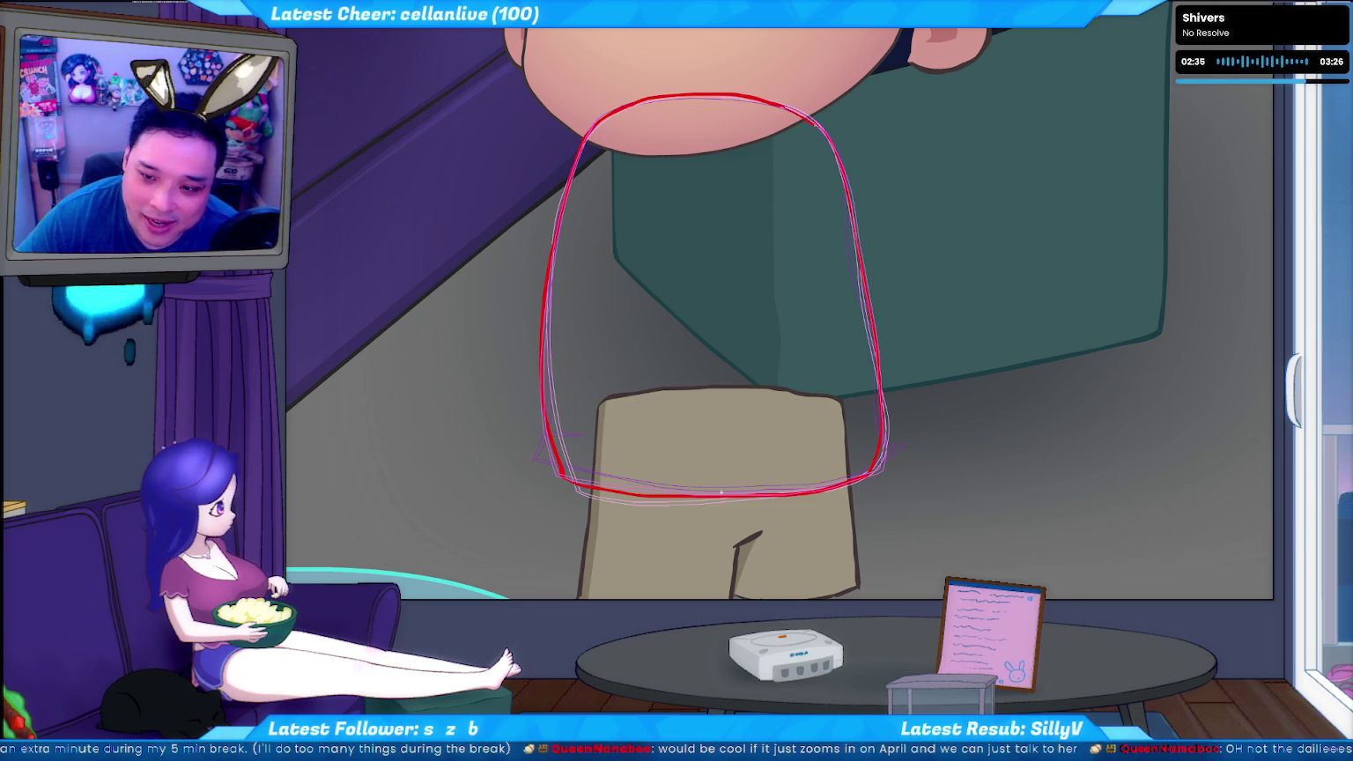
pyautogui.moveTo(838, 153)
pyautogui.mouseDown()
pyautogui.moveTo(582, 115)
pyautogui.moveTo(685, 90)
pyautogui.mouseUp()
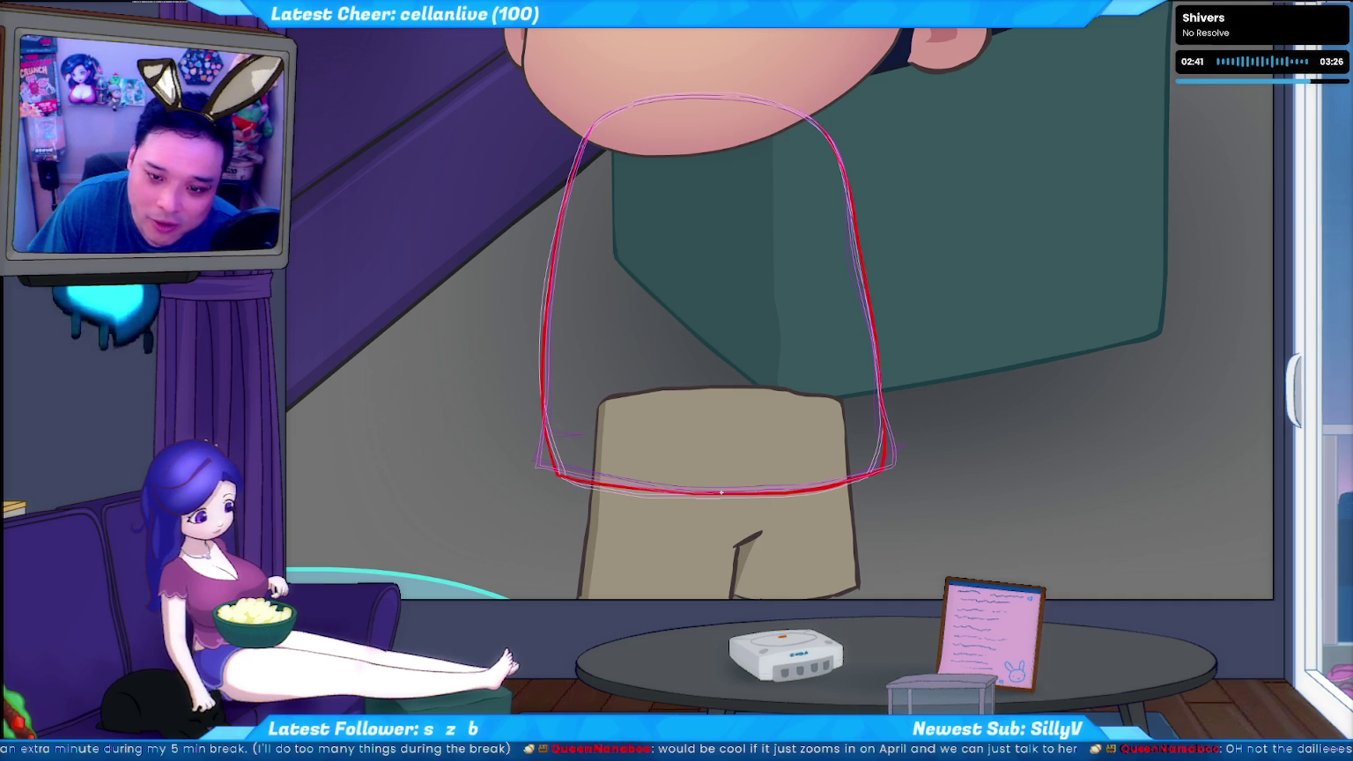
# Rework the red top arc stroke, undoing attempts until it sits right
pyautogui.moveTo(601, 124); pyautogui.dragTo(585, 139)
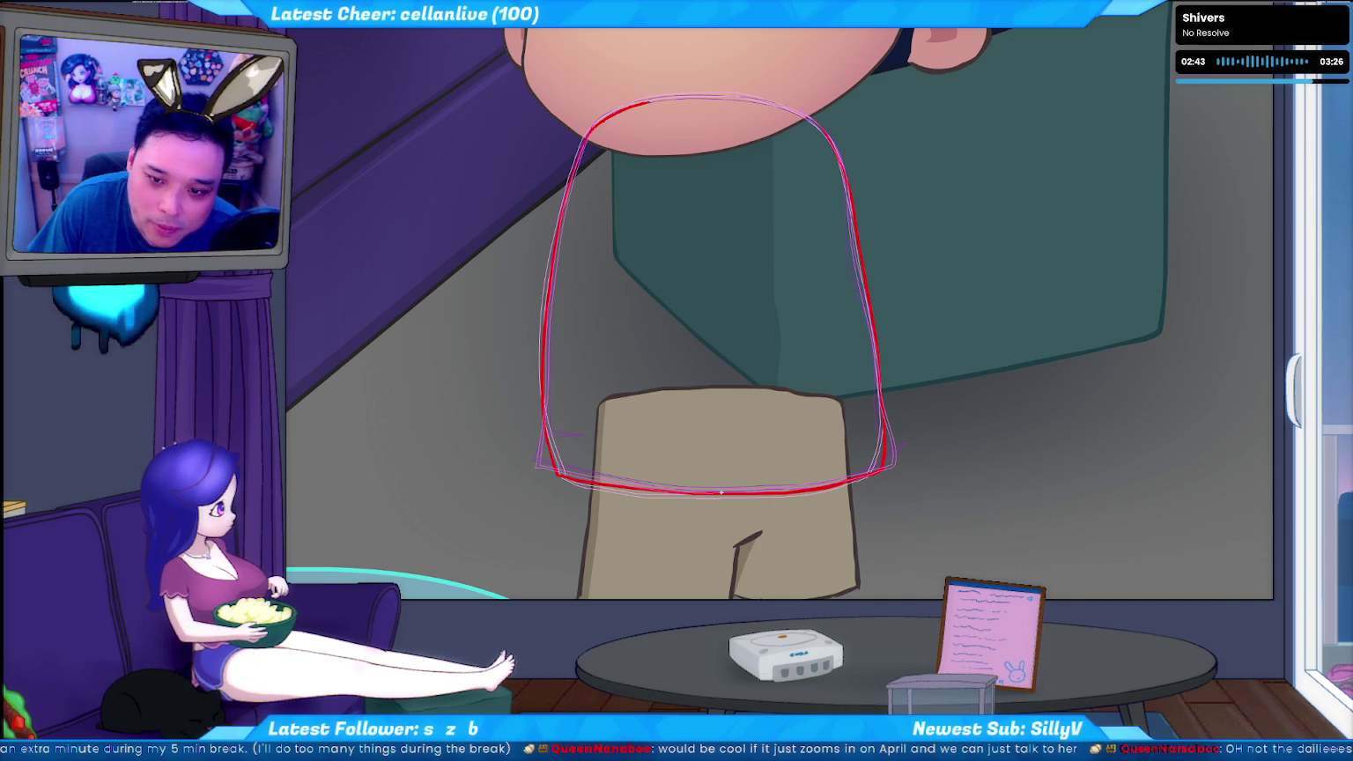
pyautogui.moveTo(724, 92); pyautogui.dragTo(803, 113)
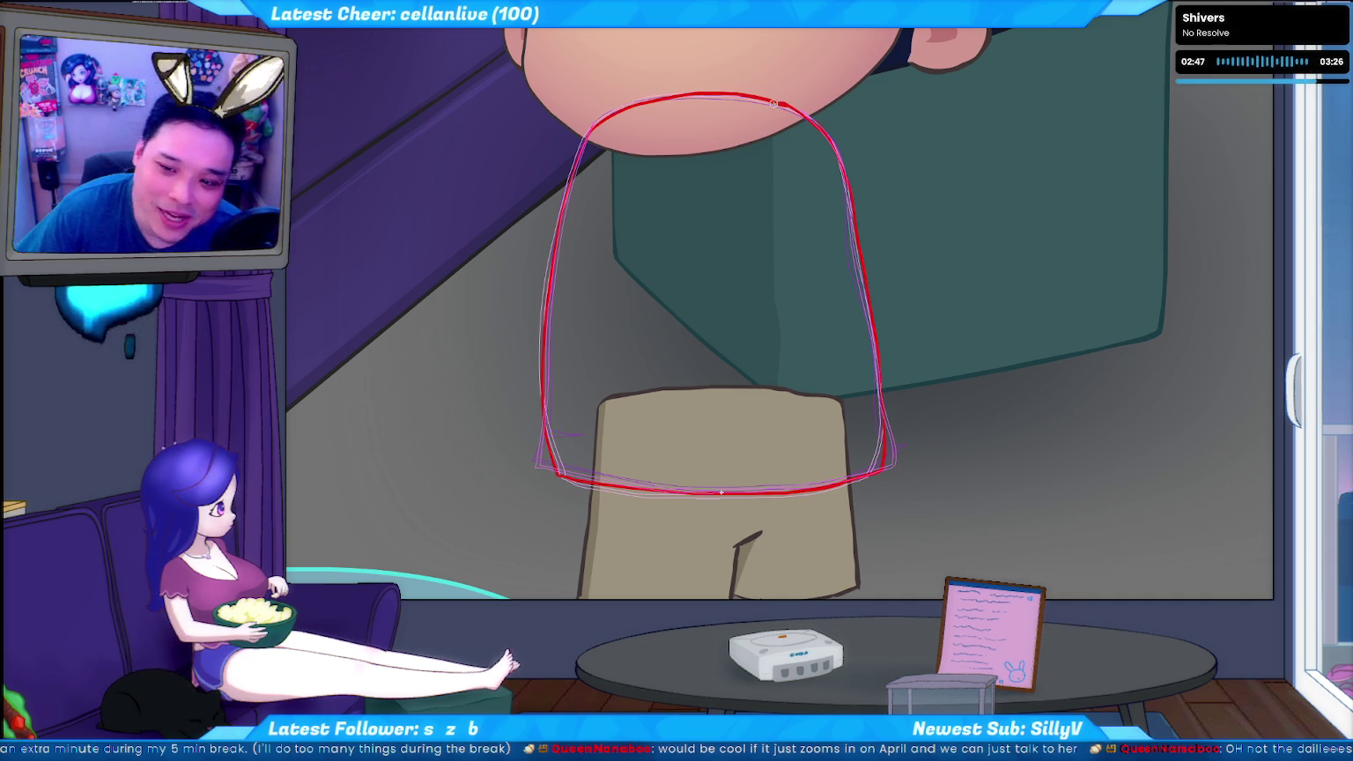
pyautogui.hotkey('ctrl', 'z')
pyautogui.hotkey('ctrl', 'z')
pyautogui.hotkey('ctrl', 'z')
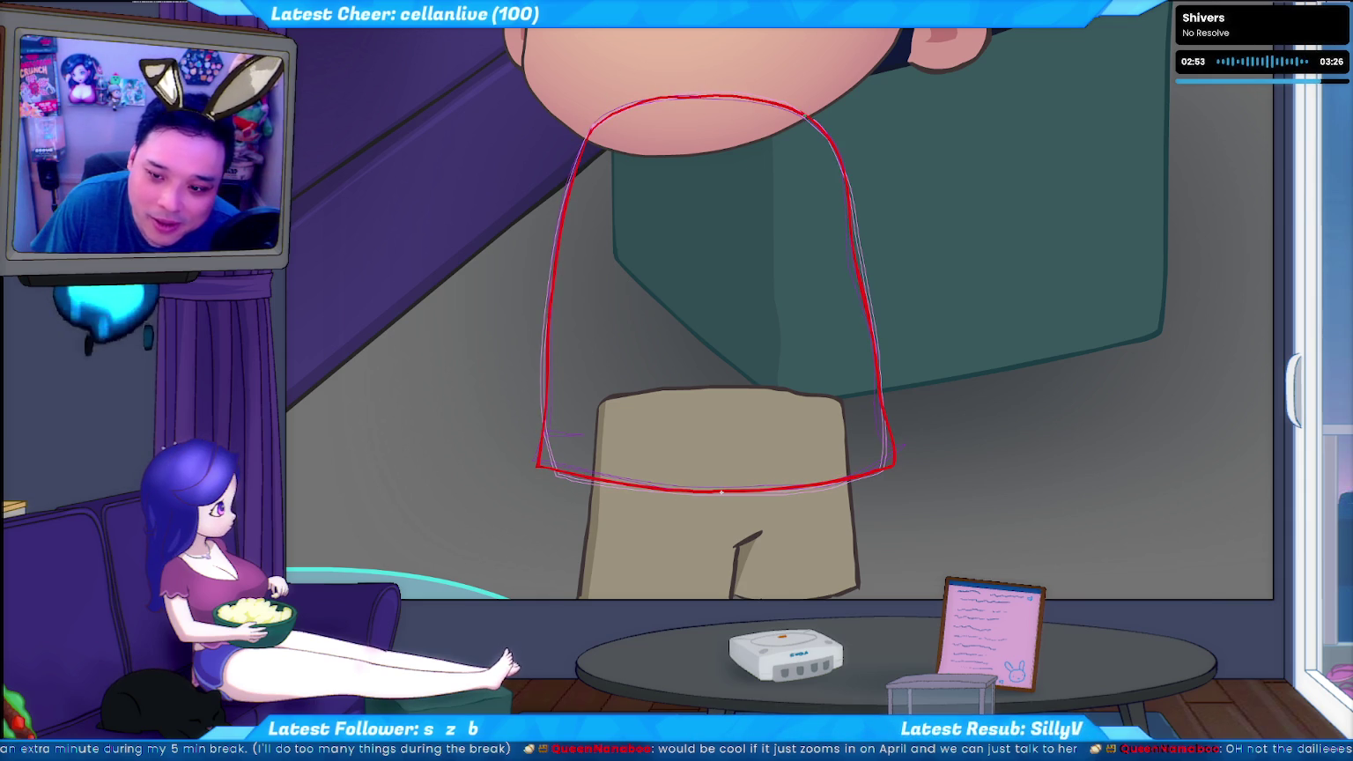
pyautogui.hotkey('ctrl', 'z')
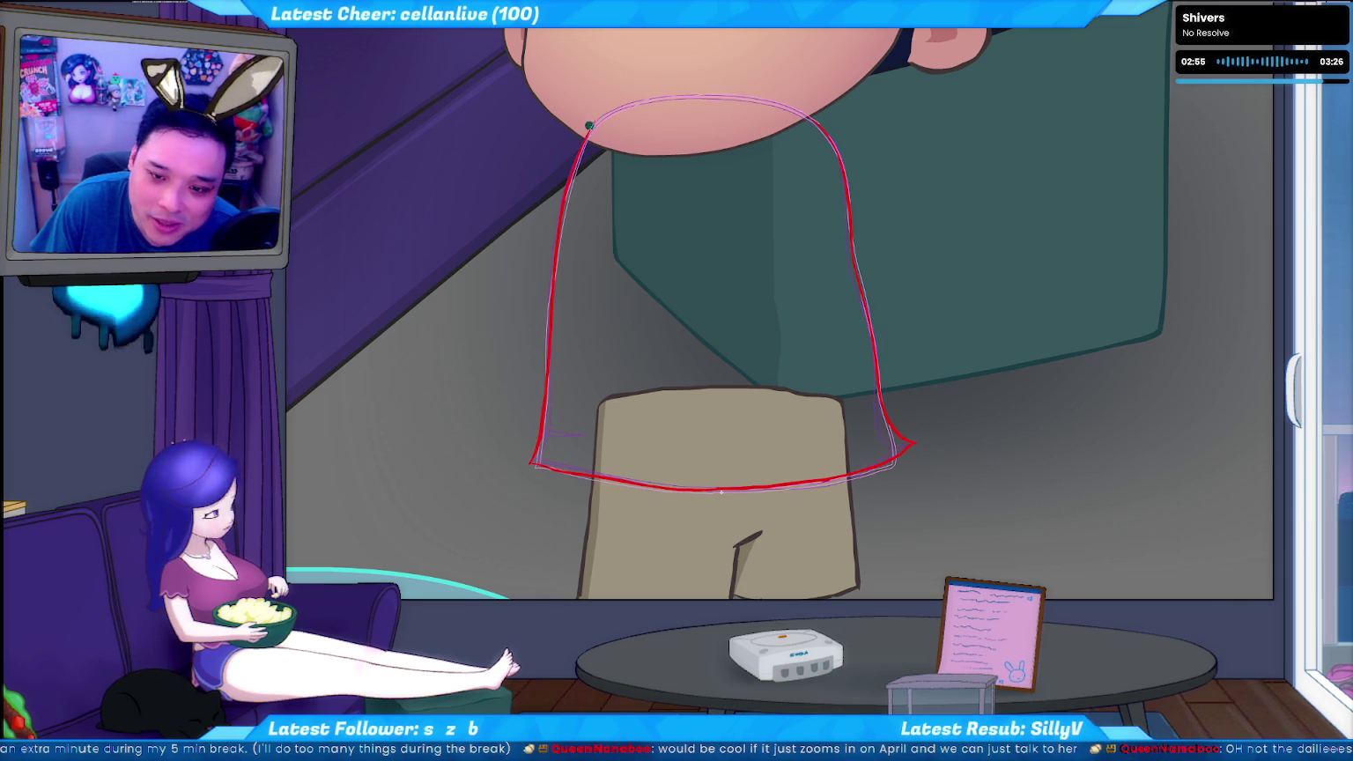
pyautogui.moveTo(726, 94); pyautogui.dragTo(784, 105)
pyautogui.hotkey('ctrl', 'z')
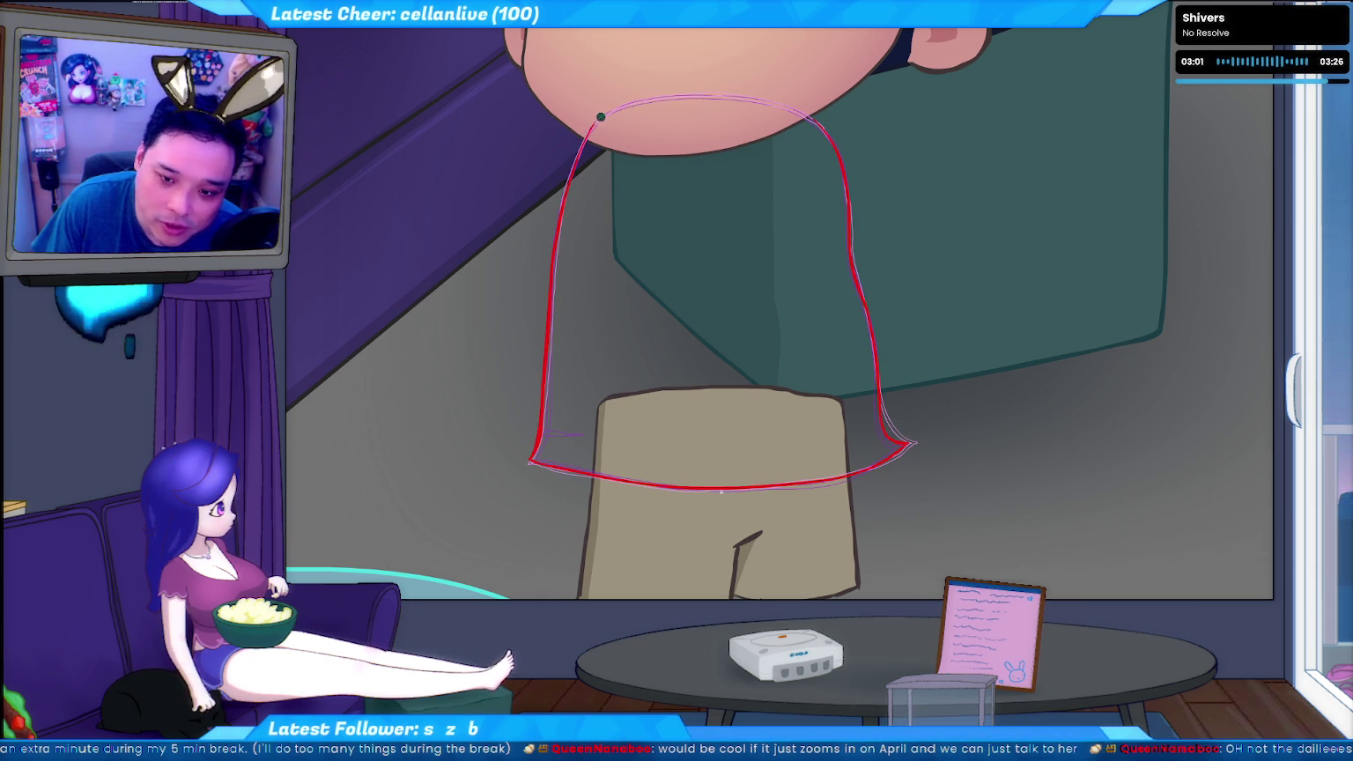
pyautogui.moveTo(663, 102)
pyautogui.mouseDown()
pyautogui.moveTo(652, 109)
pyautogui.moveTo(772, 104)
pyautogui.mouseUp()
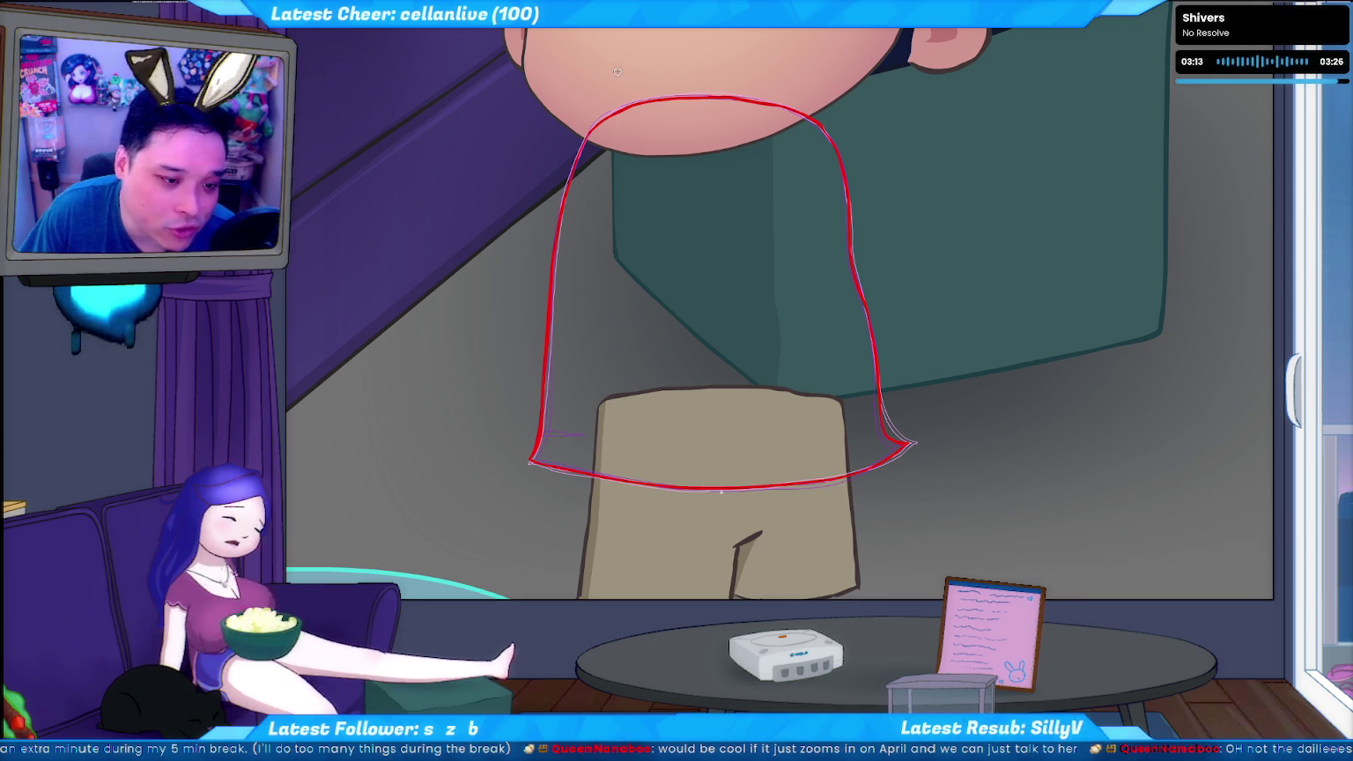
# Preview the shirt frames in motion and step to the neighbouring drawing frame
pyautogui.press('space')
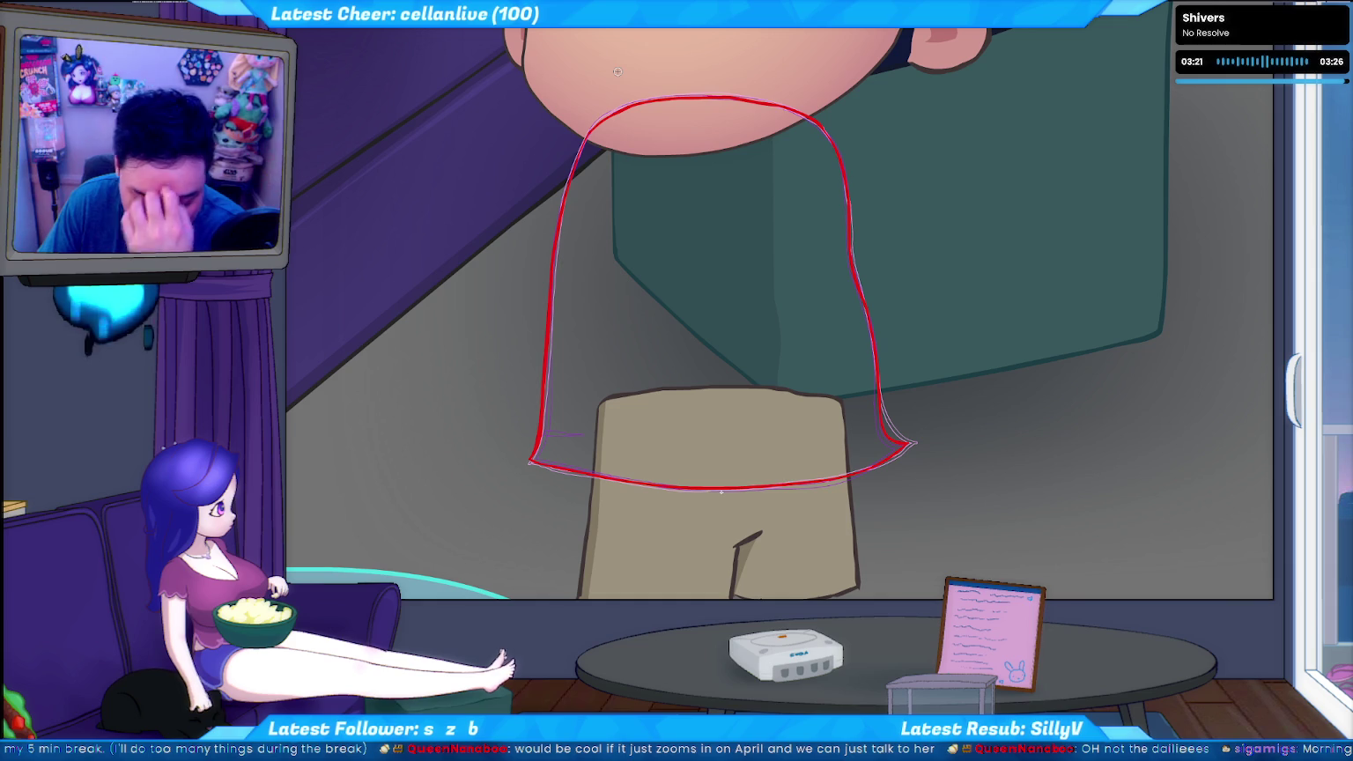
pyautogui.press('.')
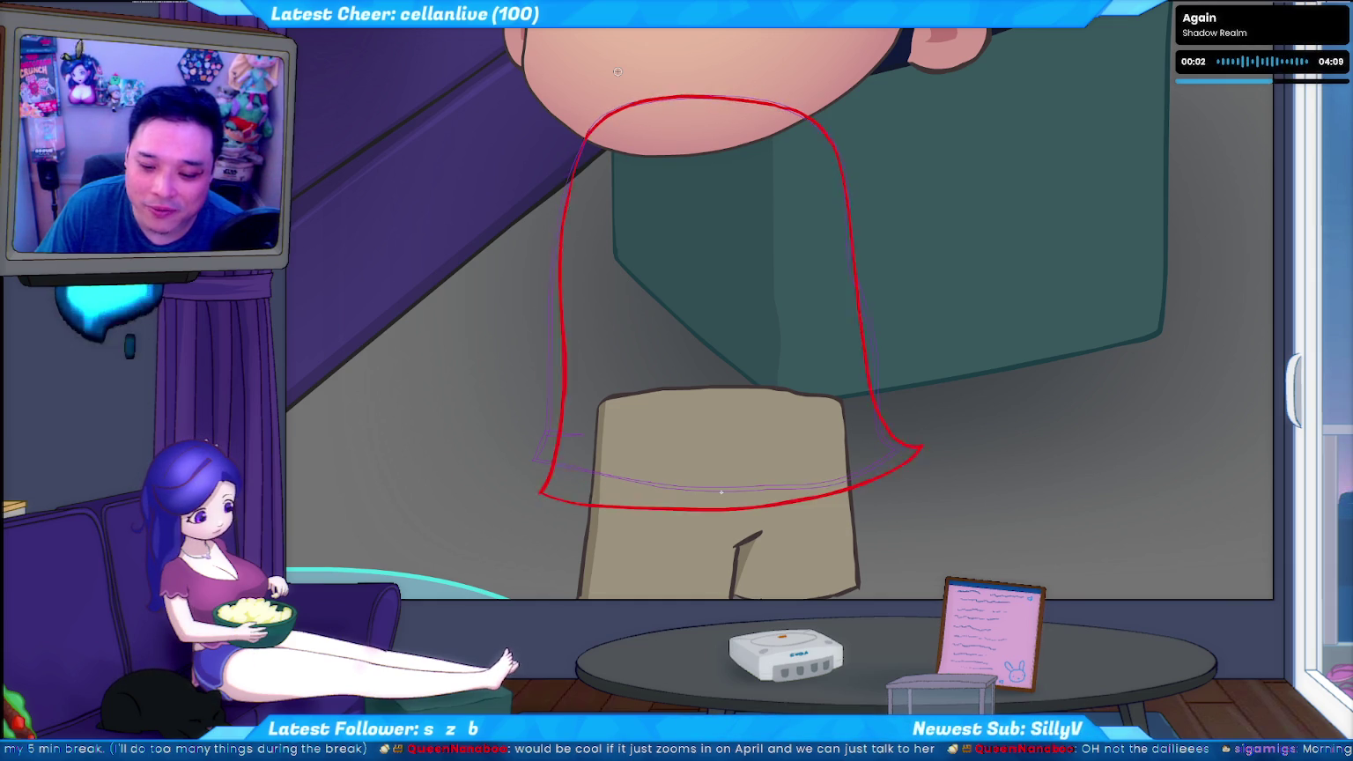
pyautogui.press('space')
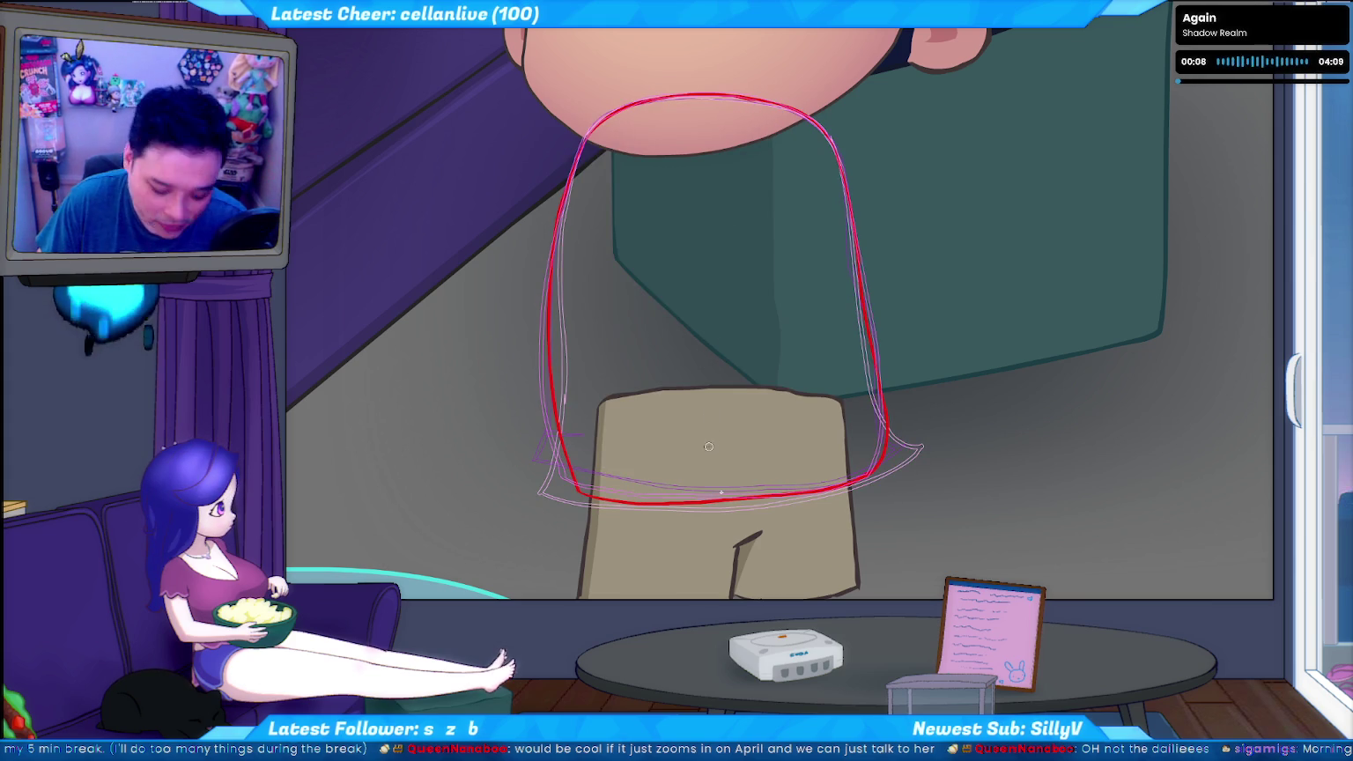
# Select the shirt outline's bottom segment and flip between neighbouring frames to compare
pyautogui.hotkey('ctrl', 'a')
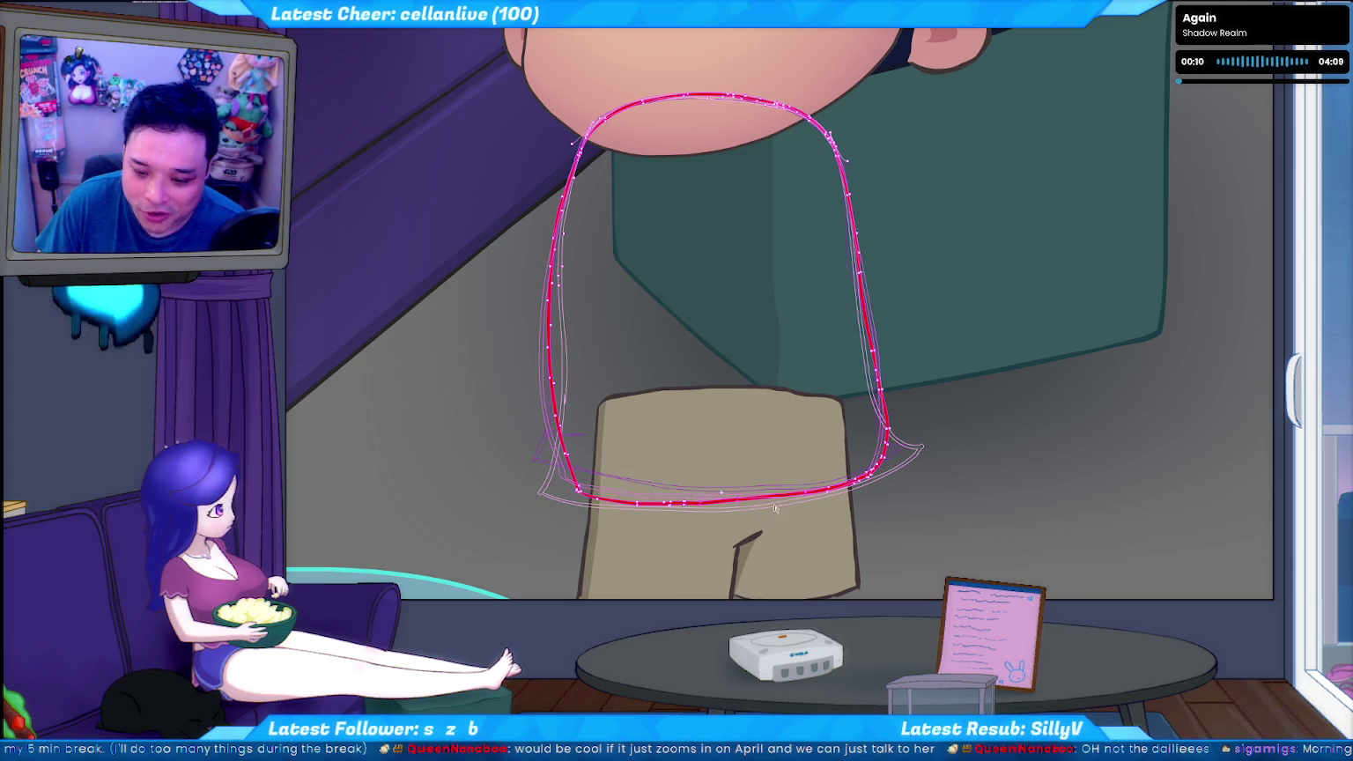
pyautogui.click(692, 483)
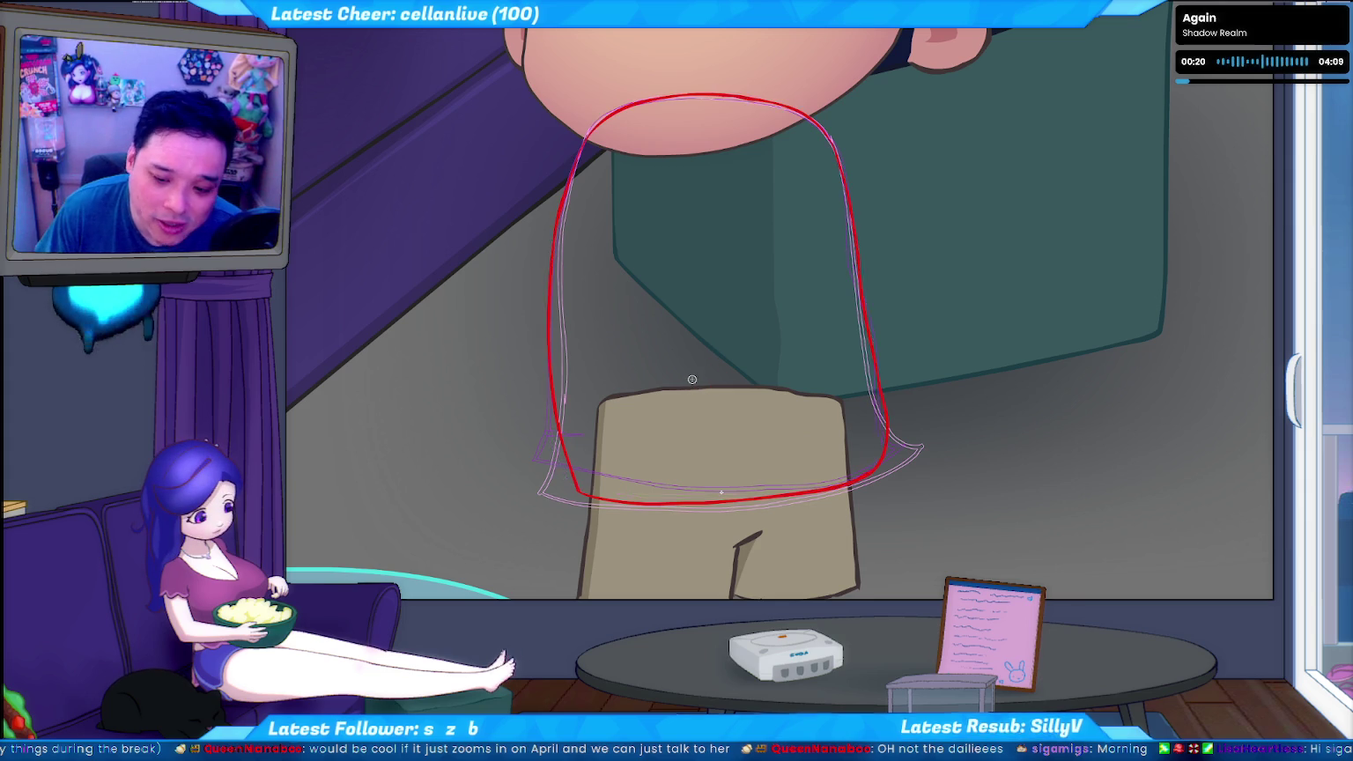
pyautogui.press('.')
pyautogui.press(',')
pyautogui.press('.')
pyautogui.press(',')
pyautogui.press('.')
# Step back to the wide shirt frame, select the red stroke and smooth it
pyautogui.press(',')
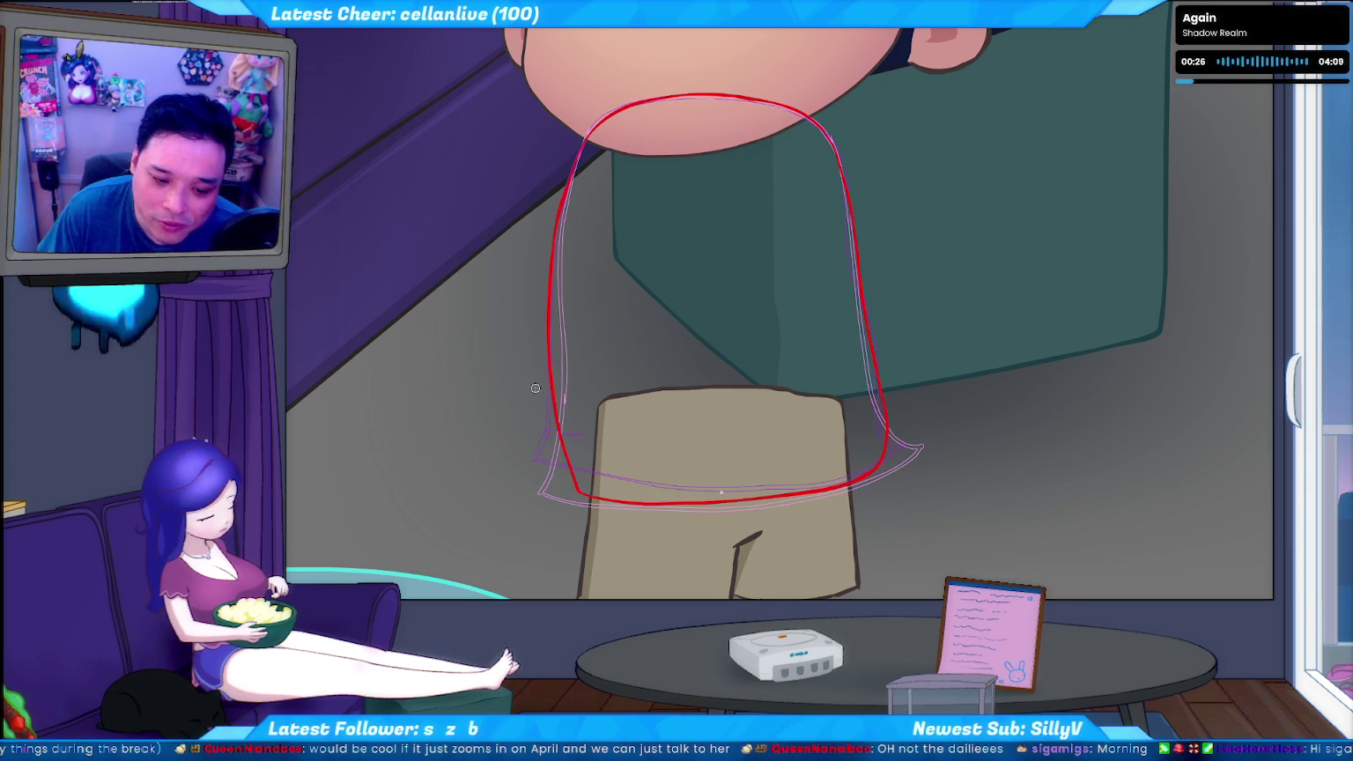
pyautogui.press(',')
pyautogui.press(',')
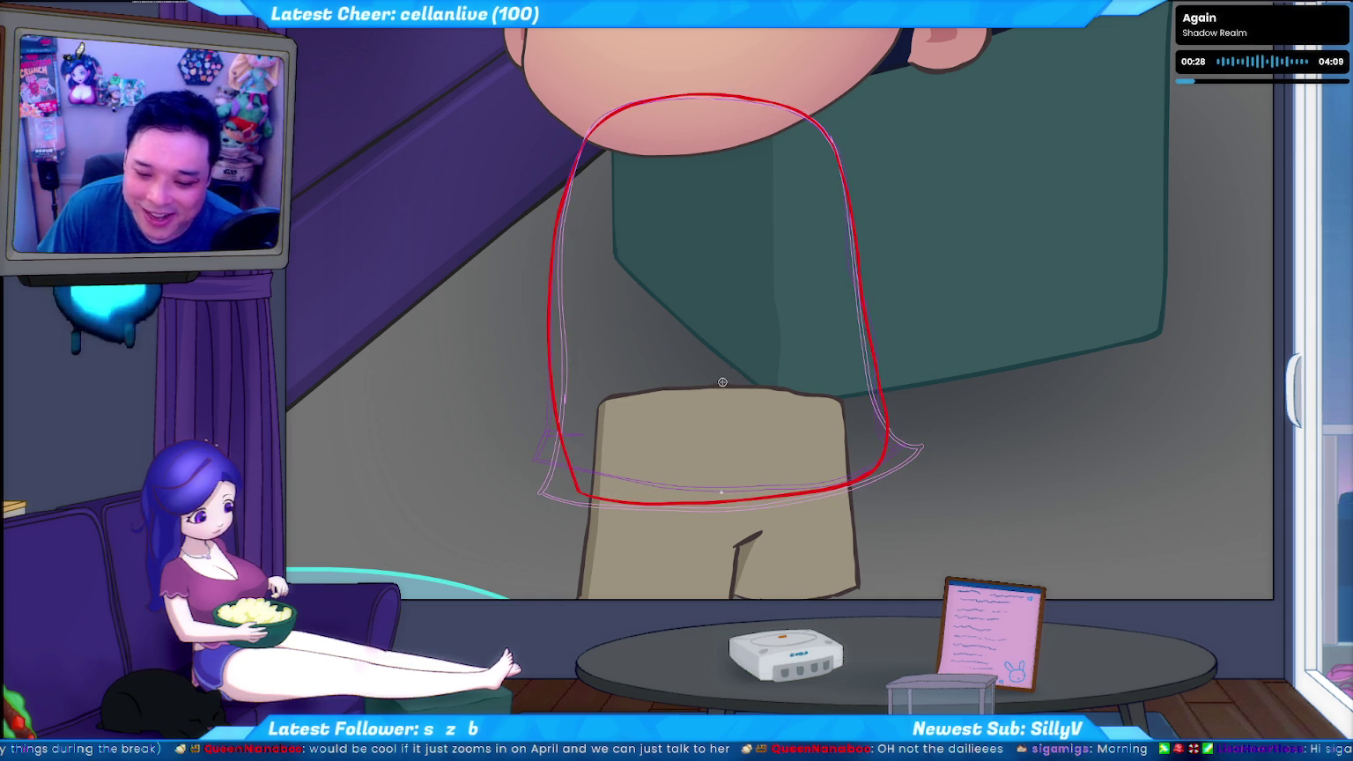
pyautogui.press(',')
pyautogui.press(',')
pyautogui.click(754, 501)
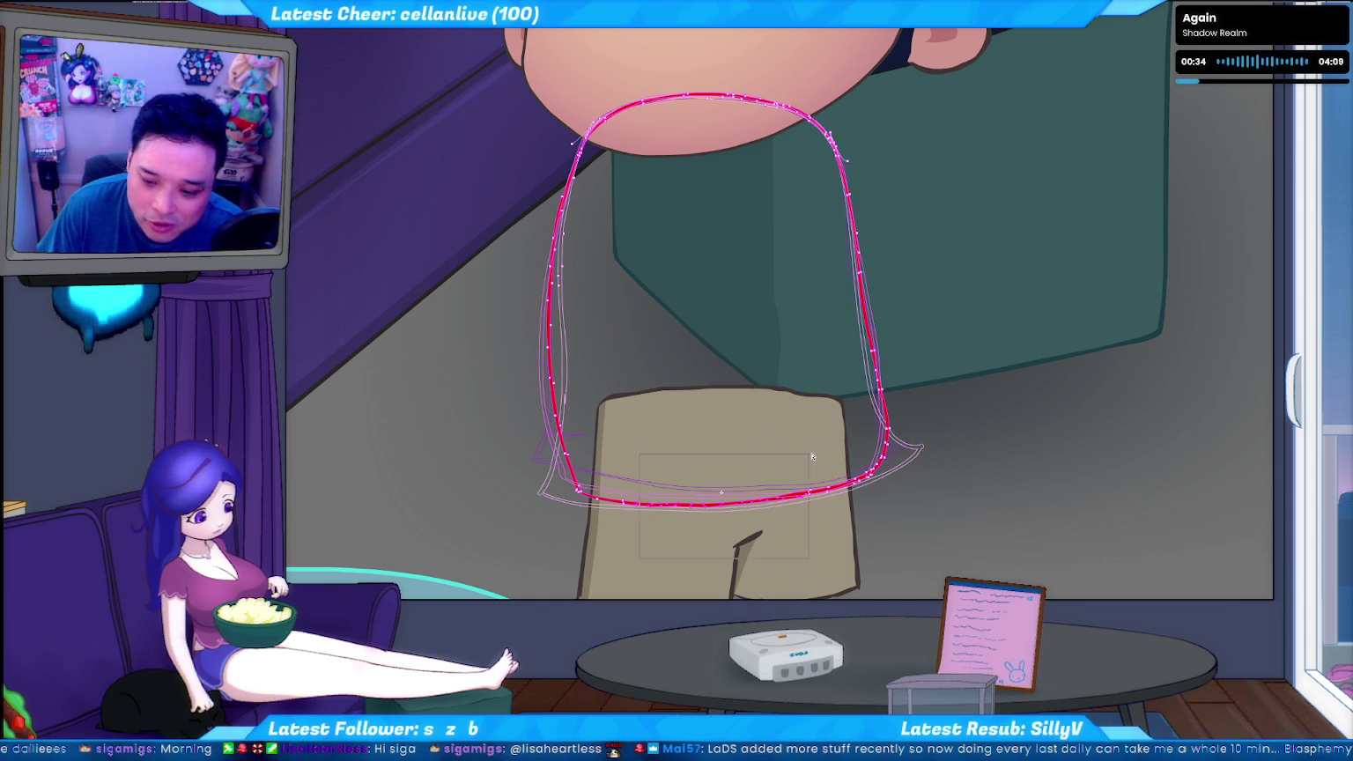
pyautogui.click(764, 470)
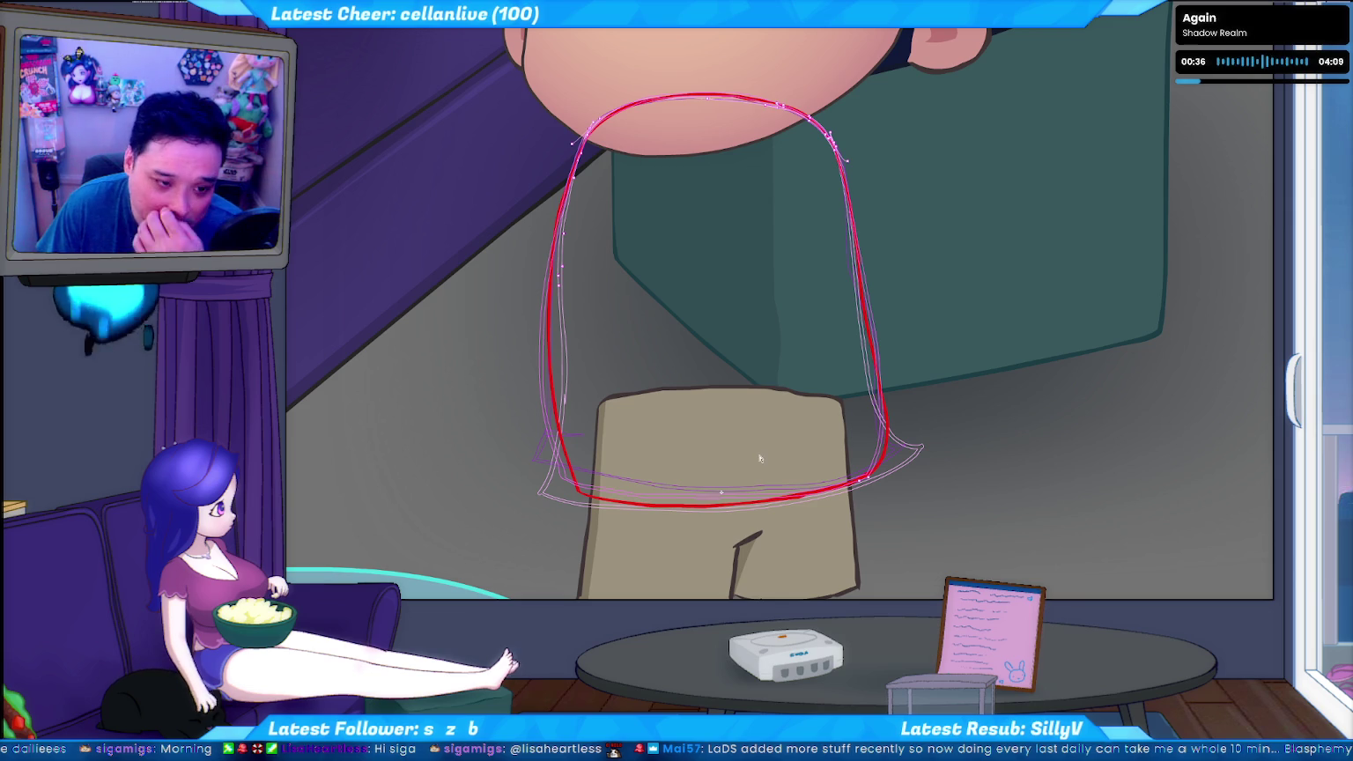
pyautogui.press('space')
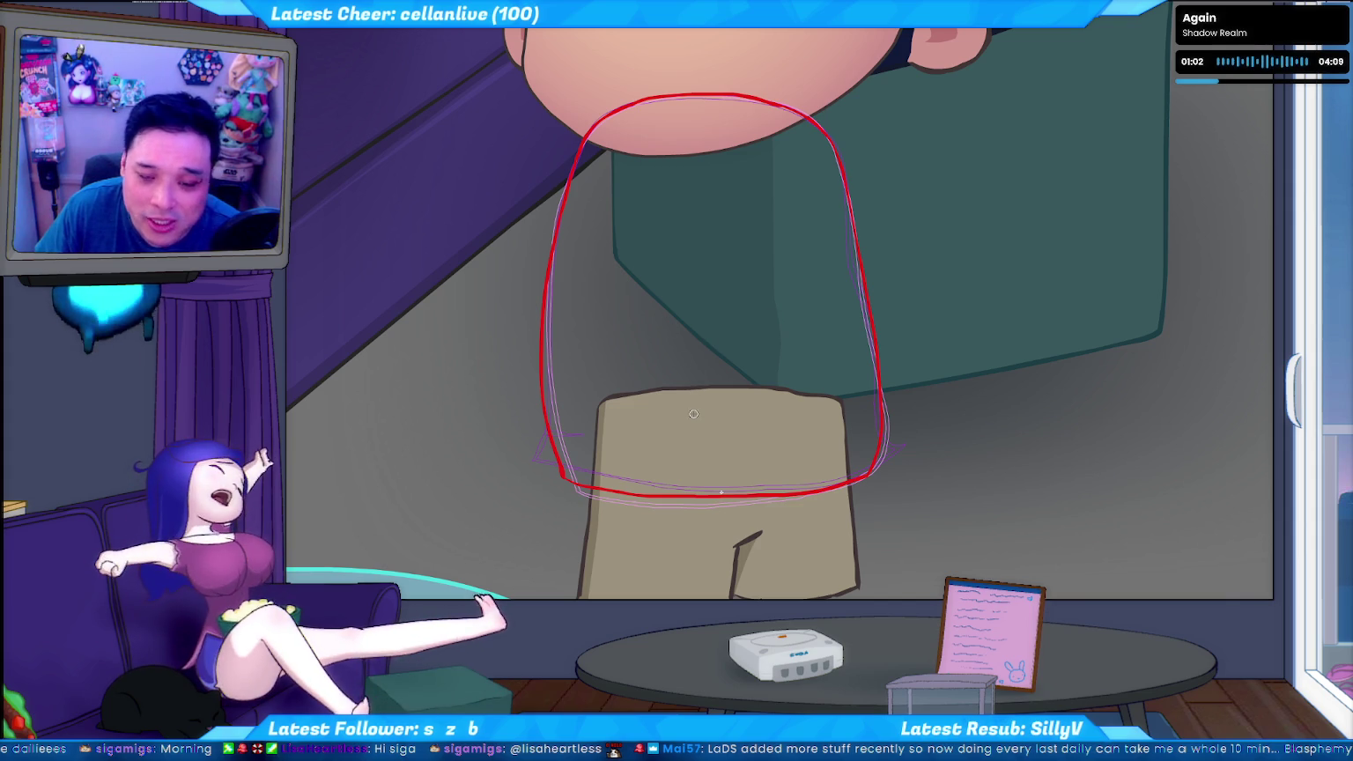
# Flip between neighbouring frames to compare shirt shapes and check the flared bottom
pyautogui.hotkey('ctrl', 'z')
pyautogui.hotkey('ctrl', 'z')
pyautogui.hotkey('ctrl', 'y')
pyautogui.hotkey('ctrl', 'y')
pyautogui.hotkey('ctrl', 'z')
pyautogui.hotkey('ctrl', 'y')
pyautogui.hotkey('ctrl', 'z')
pyautogui.hotkey('ctrl', 'y')
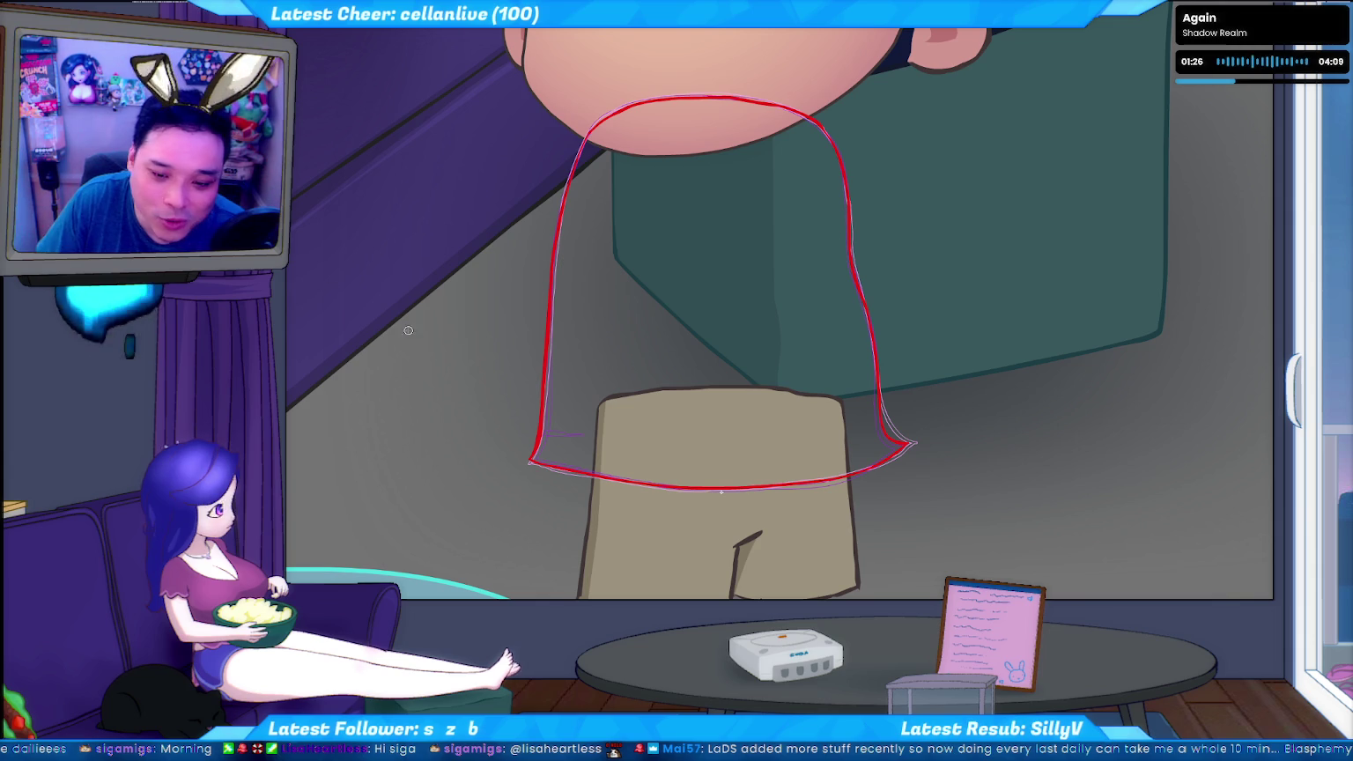
# Try and undo a lower-left stroke and navy fills, then redraw and smooth the shirt's right edge
pyautogui.moveTo(420, 338); pyautogui.dragTo(423, 368)
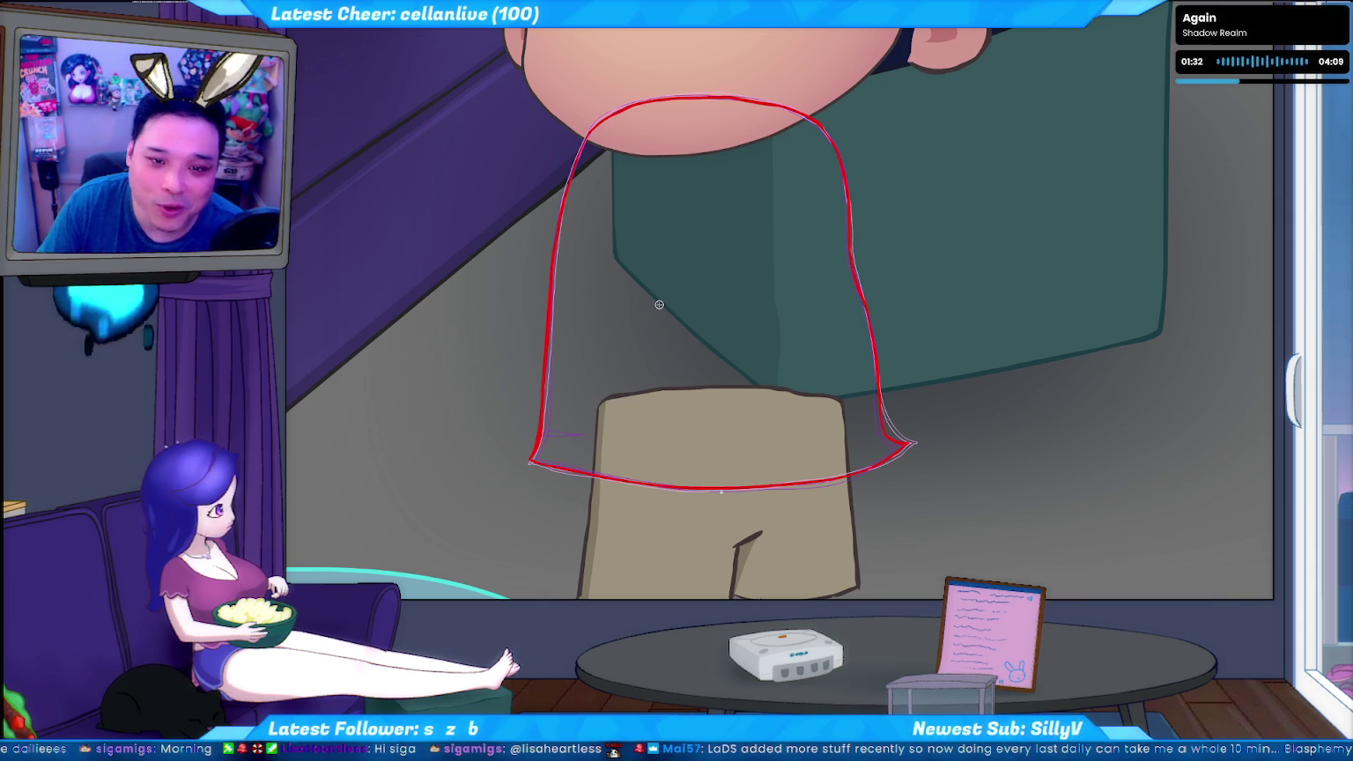
pyautogui.hotkey('ctrl', 'z')
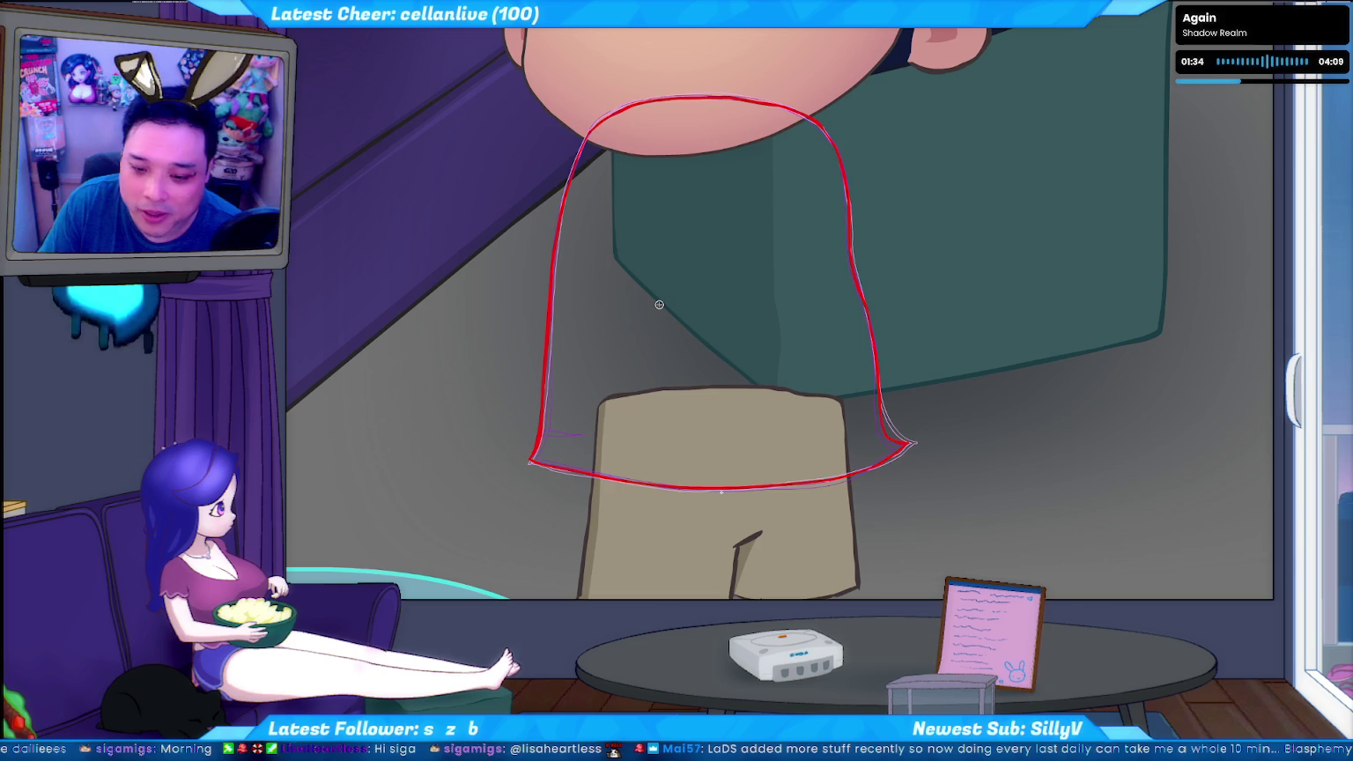
pyautogui.click(659, 304)
pyautogui.hotkey('ctrl', 'z')
pyautogui.click(658, 304)
pyautogui.hotkey('ctrl', 'z')
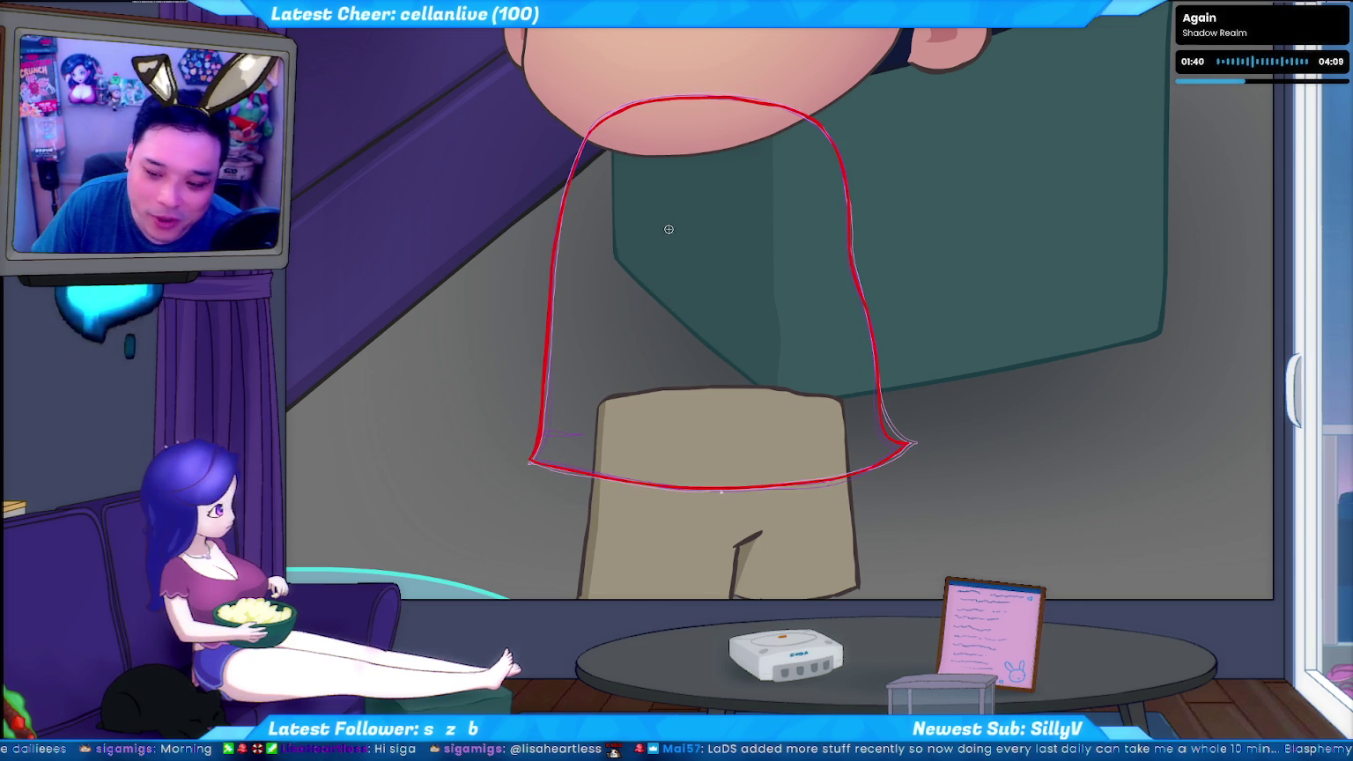
pyautogui.moveTo(853, 170); pyautogui.dragTo(883, 389)
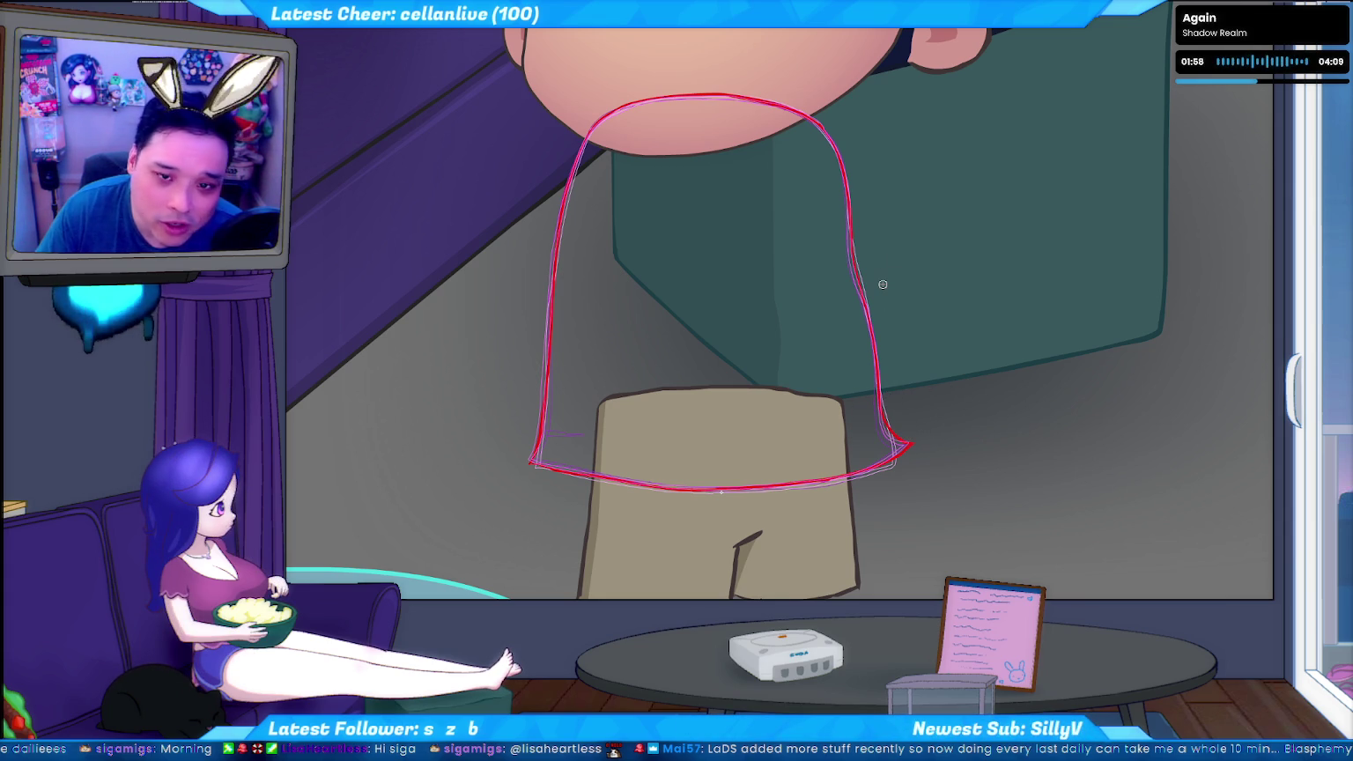
pyautogui.hotkey('ctrl', 'z')
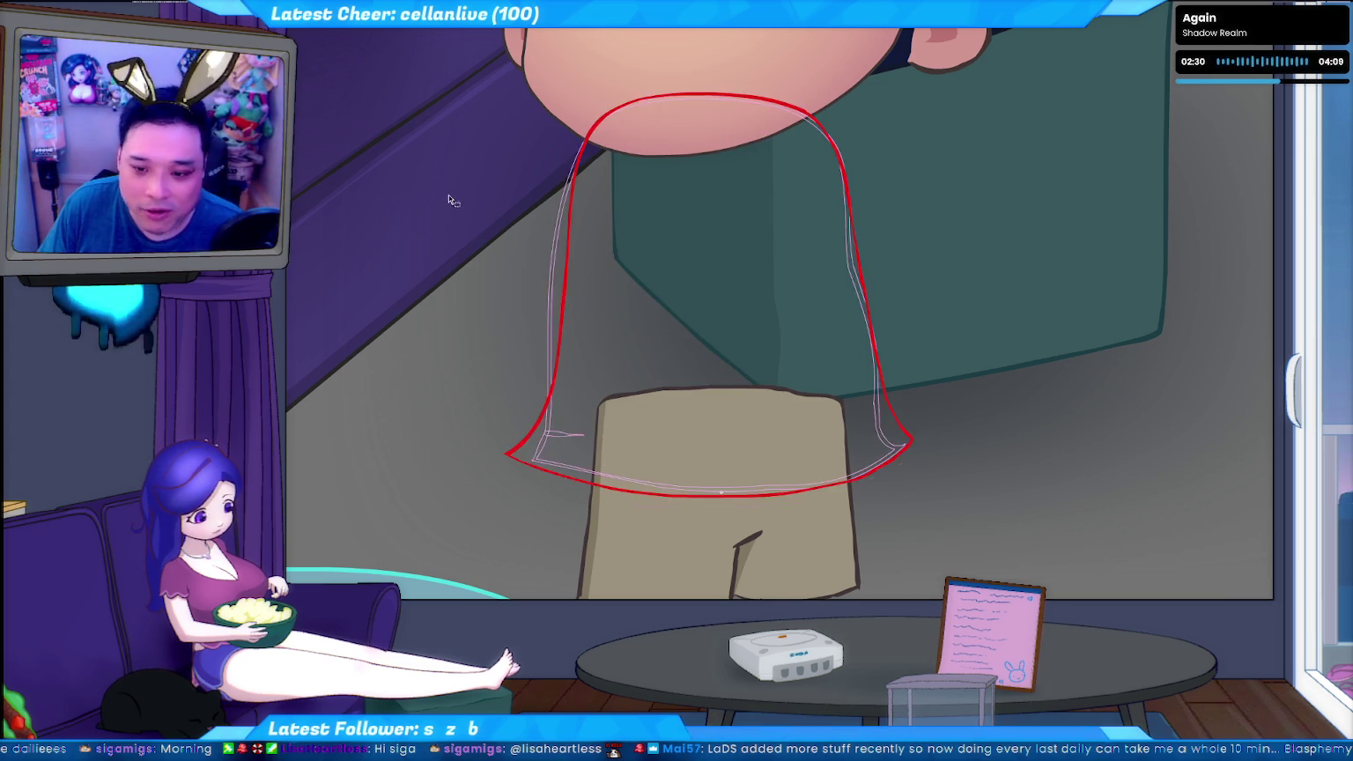
# Step through neighbouring frames and show several frames' shirt outlines together
pyautogui.press('Right')
pyautogui.press('Right')
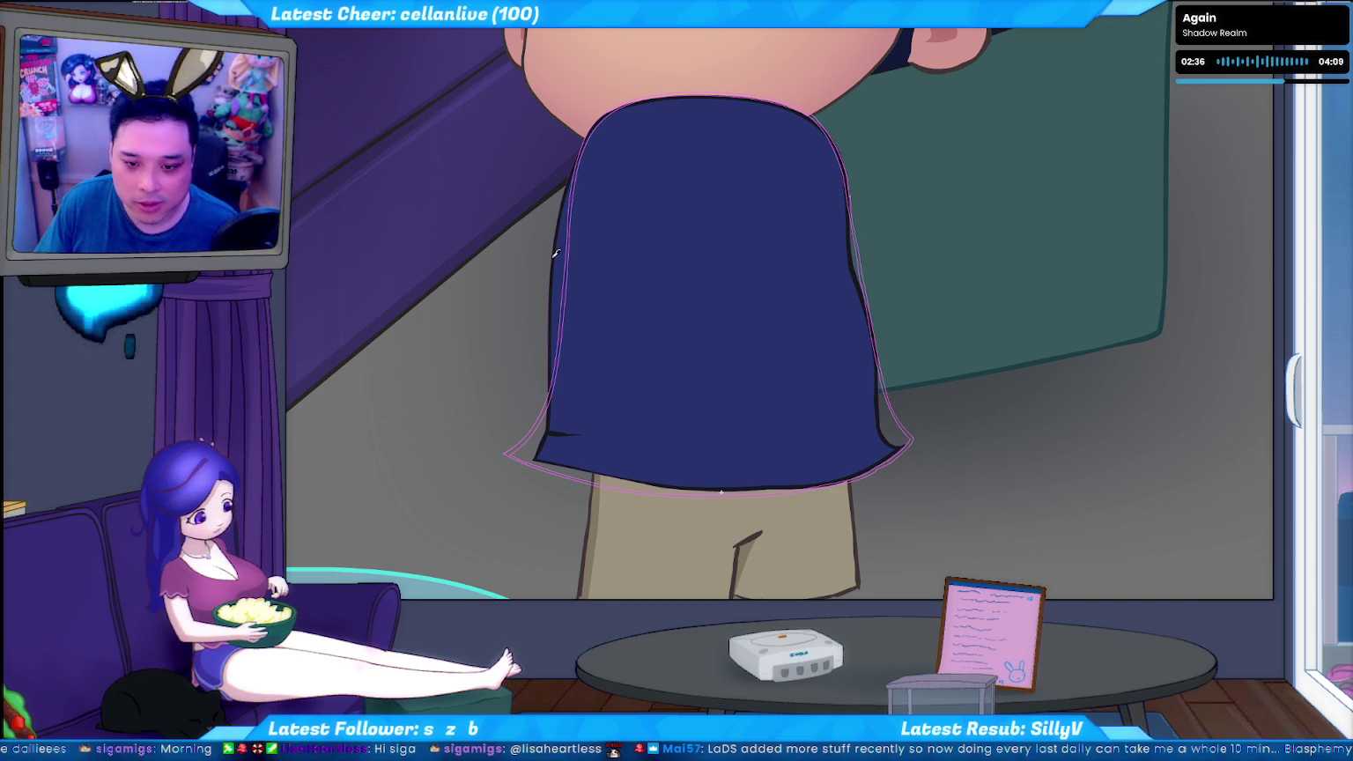
pyautogui.press('Left')
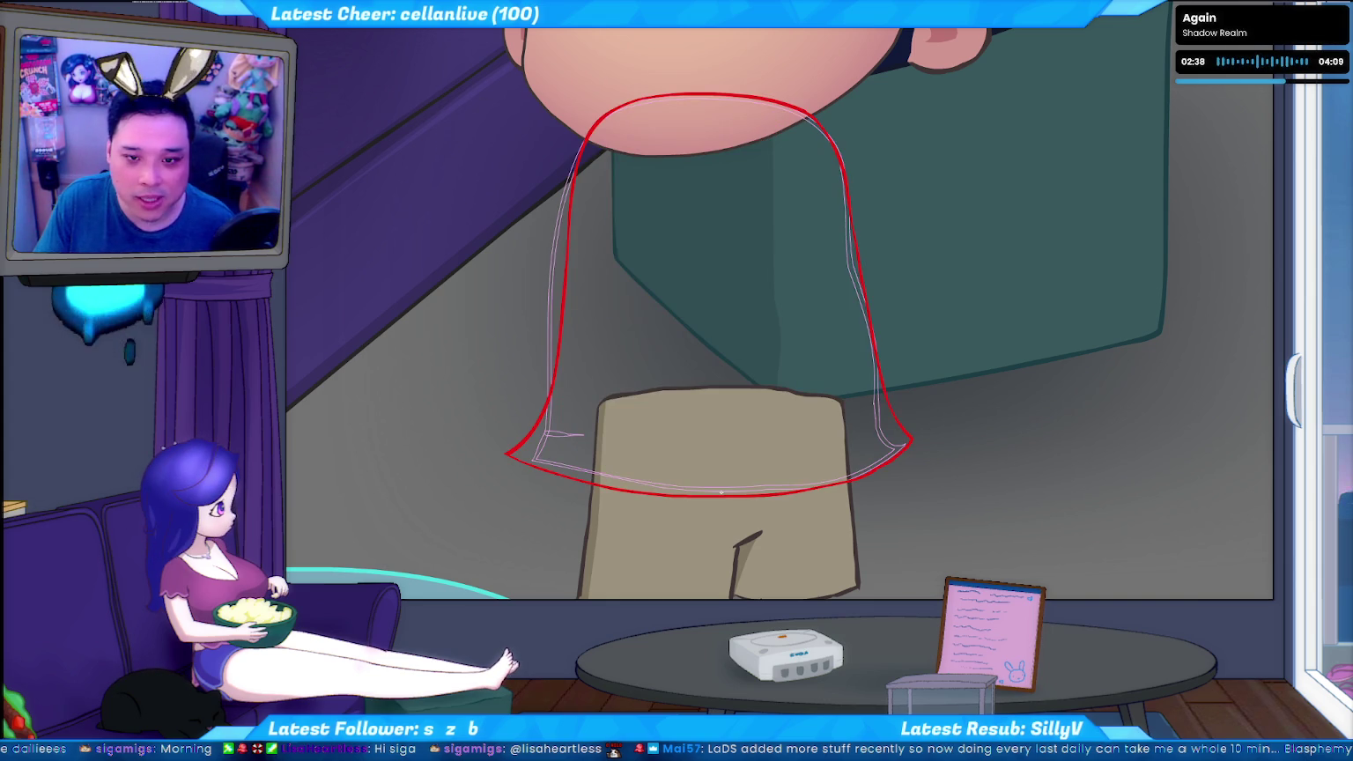
pyautogui.press('Right')
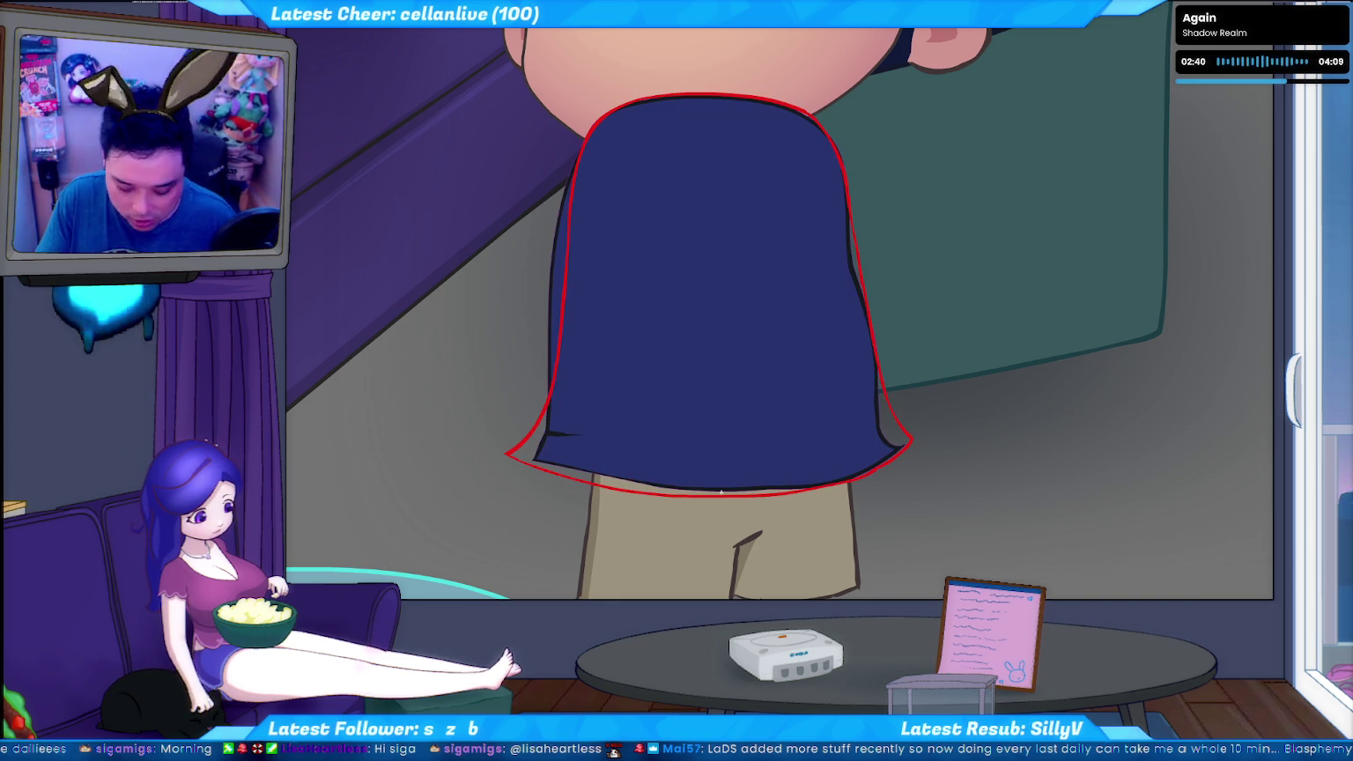
pyautogui.press('Right')
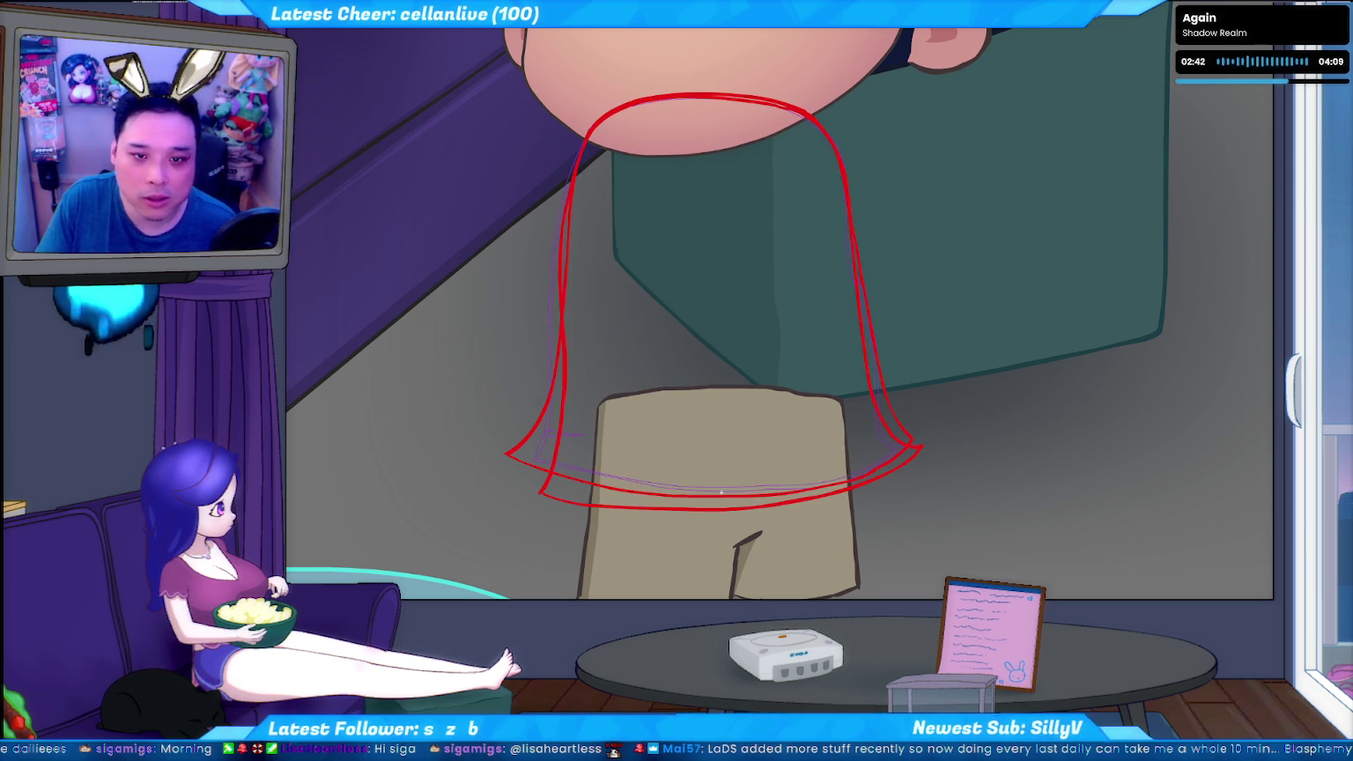
pyautogui.press('Right')
pyautogui.press('Right')
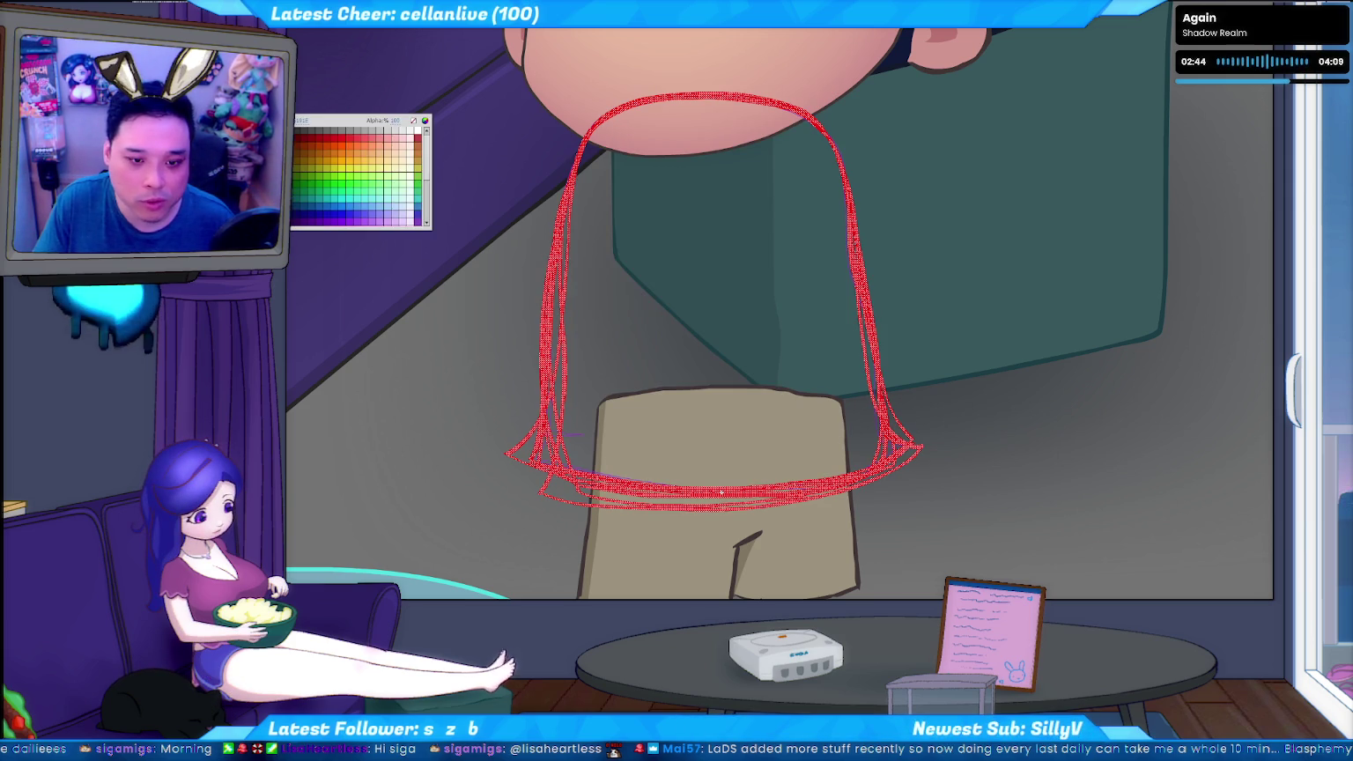
# Make the shirt outline black and fill the shirt with navy blue
pyautogui.click(308, 221)
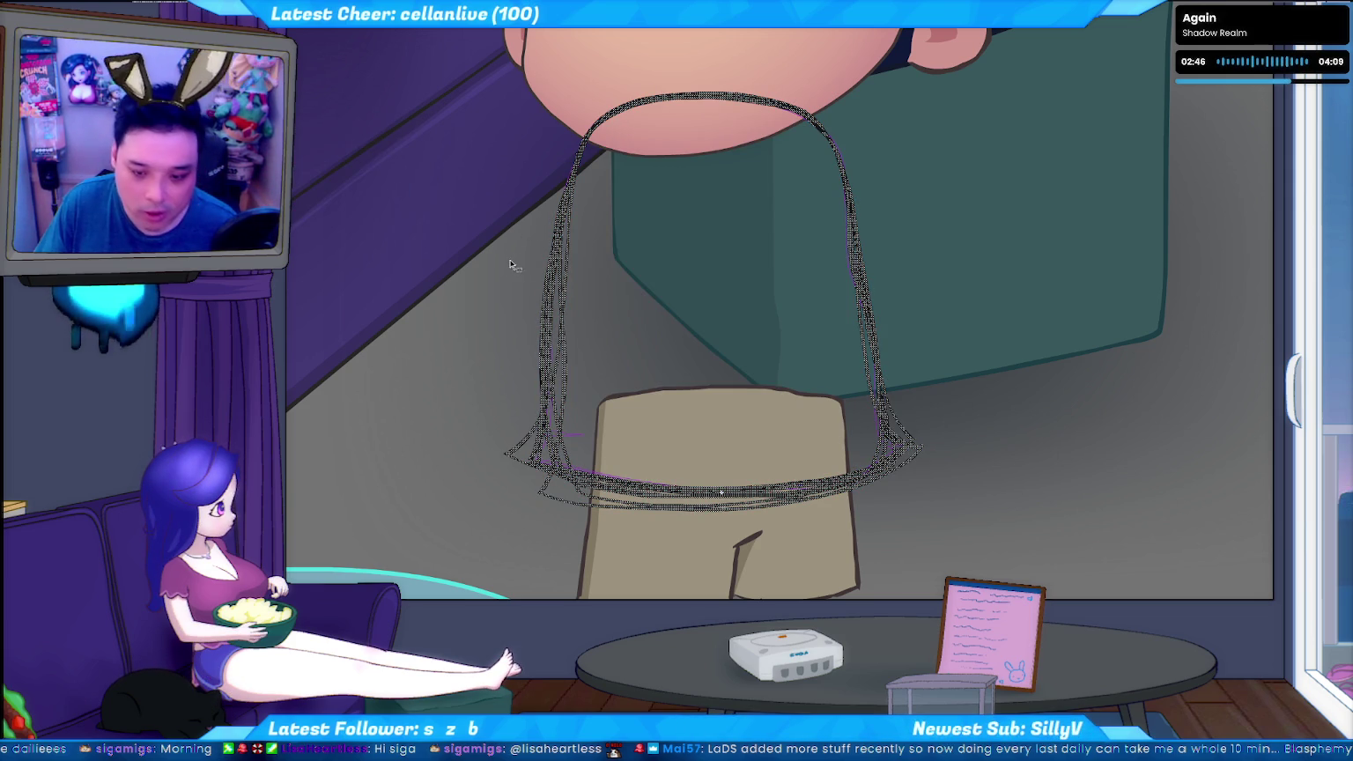
pyautogui.click(564, 275)
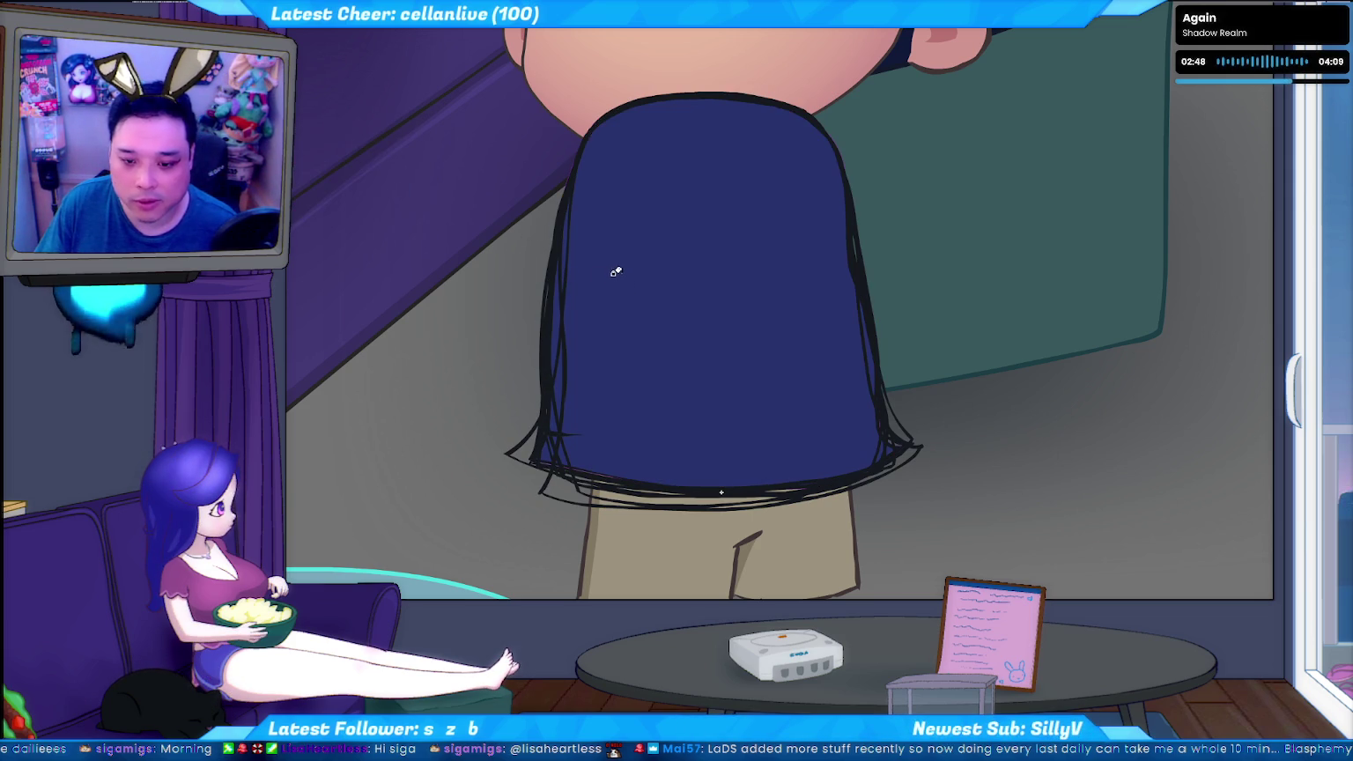
pyautogui.hotkey('ctrl', 'z')
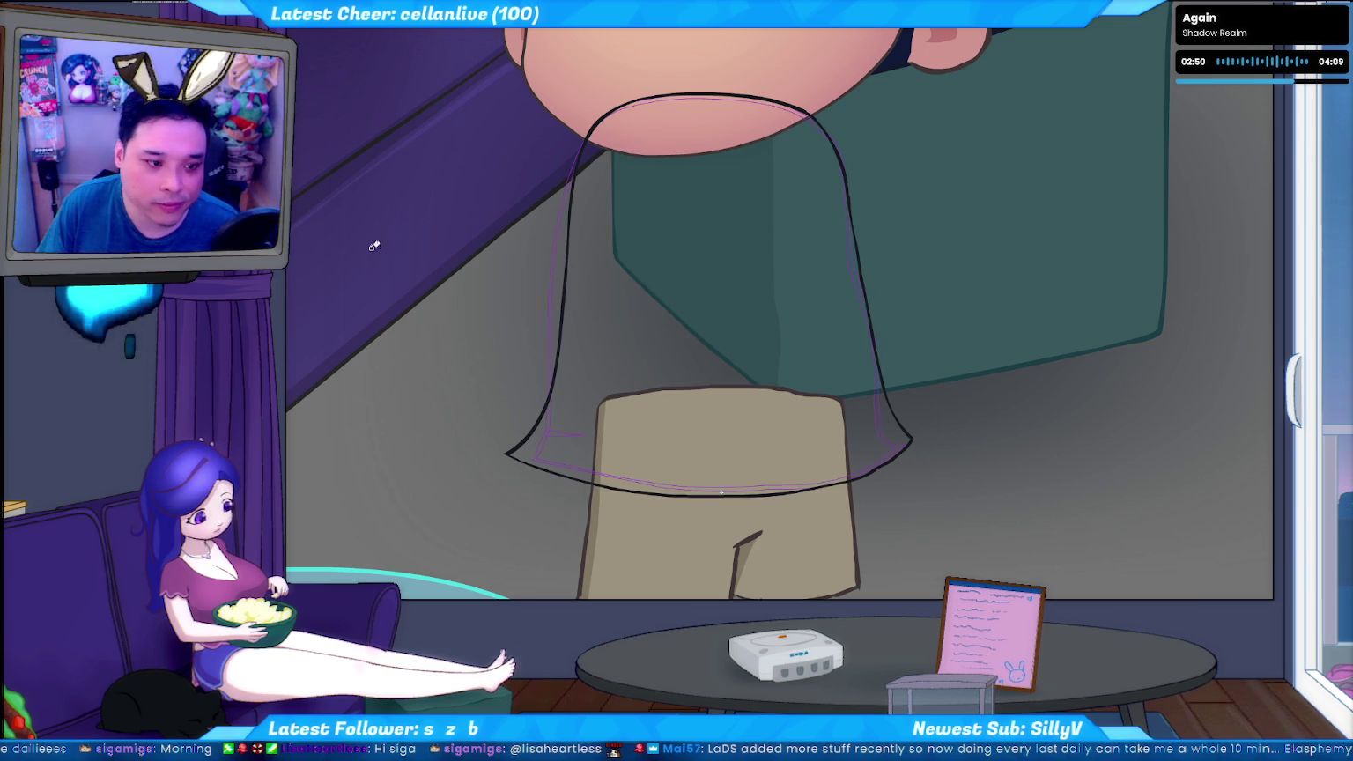
pyautogui.click(654, 260)
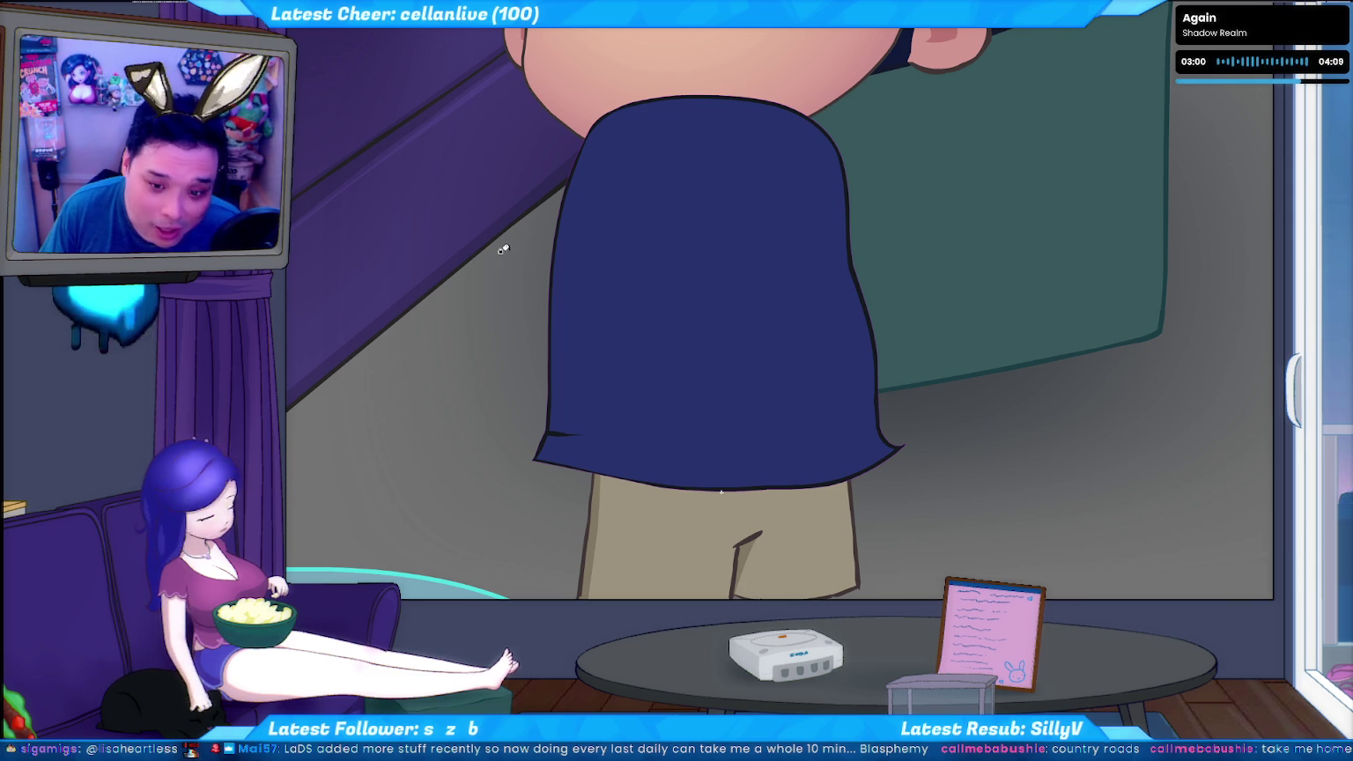
# Fill this frame's shirt and the wider flared shirt frame with navy
pyautogui.hotkey('ctrl', 'z')
pyautogui.hotkey('ctrl', 'y')
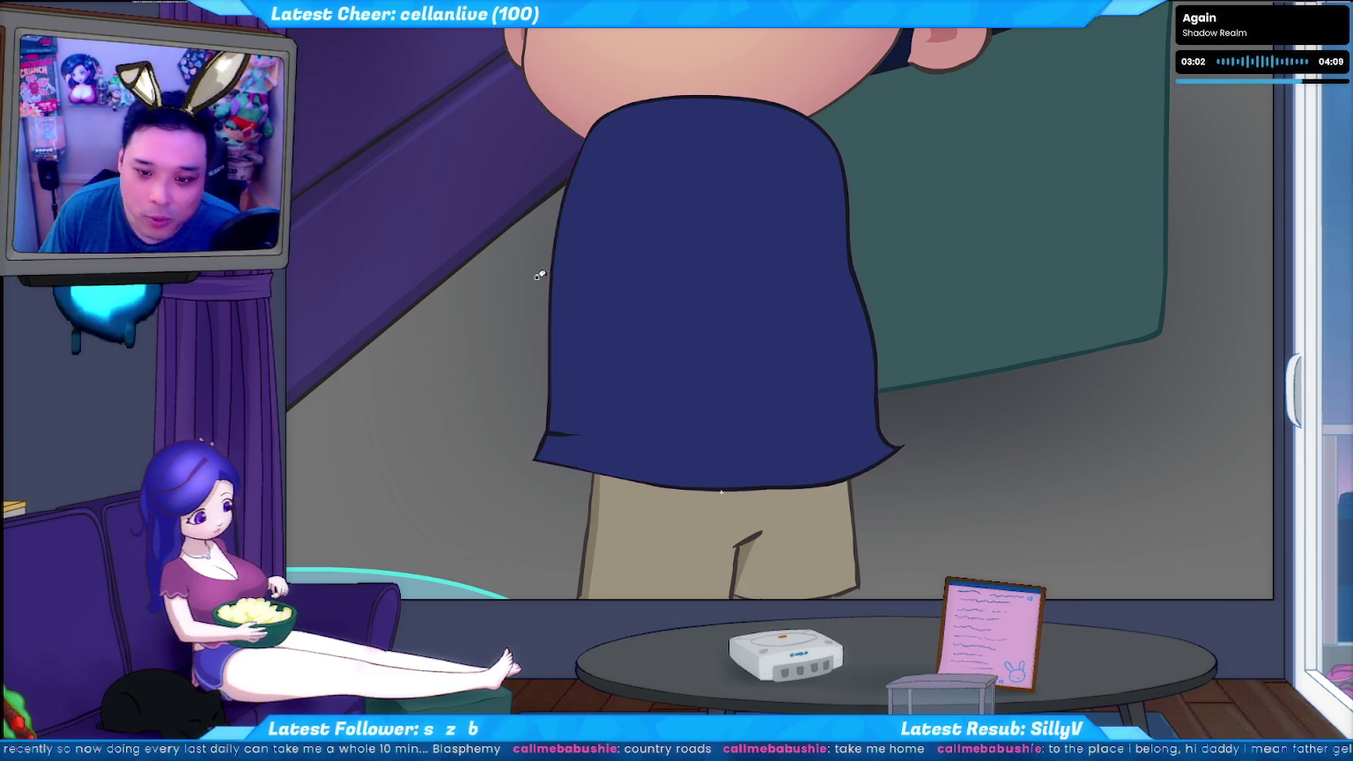
pyautogui.hotkey('ctrl', 'z')
pyautogui.click(615, 255)
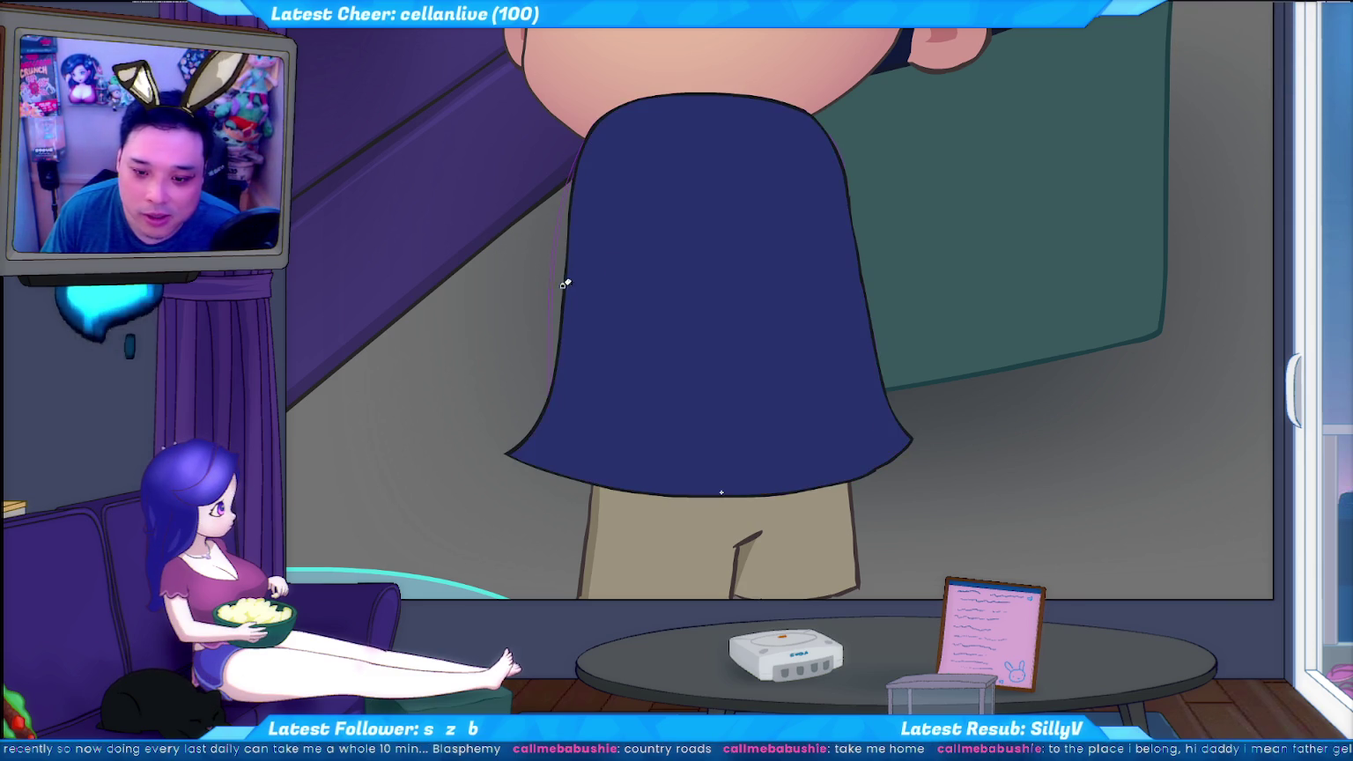
pyautogui.hotkey('ctrl', 'z')
pyautogui.click(596, 276)
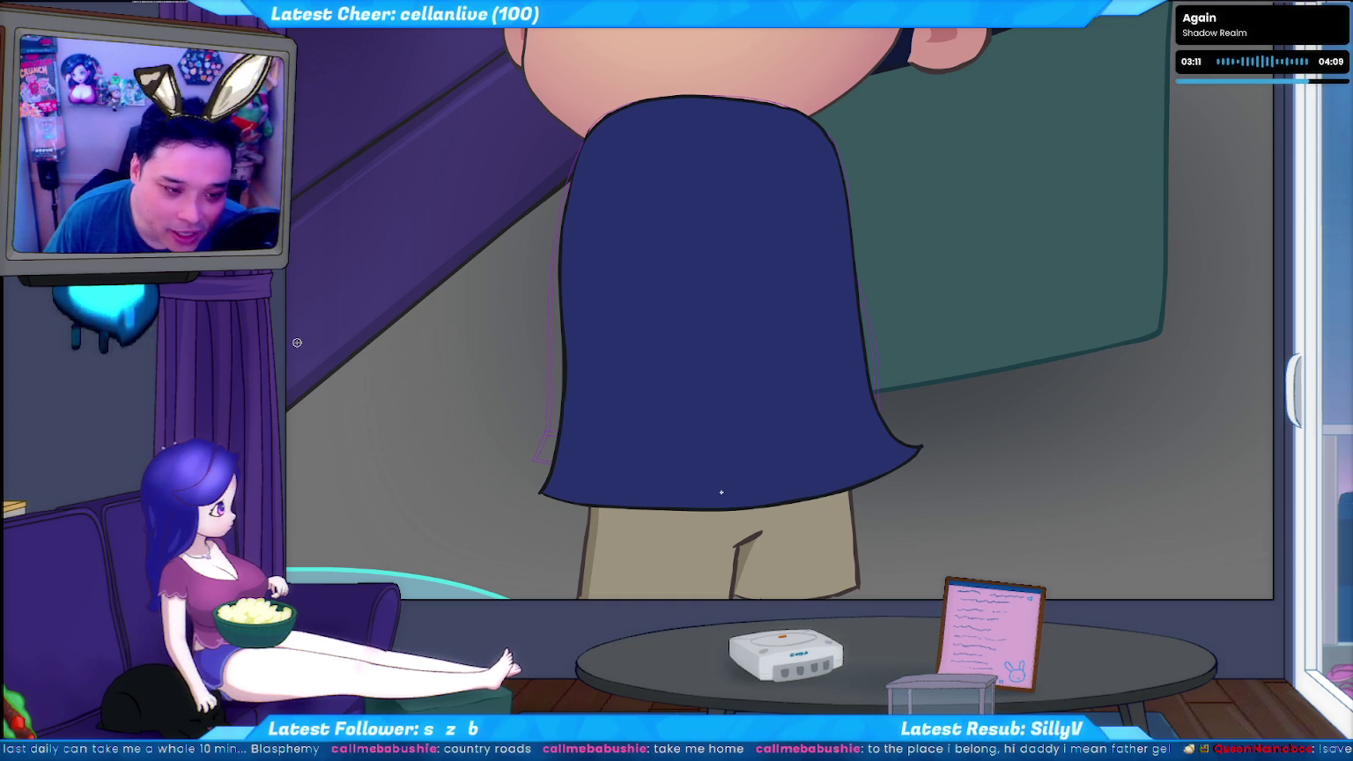
# Toggle between flared and straight shirt hems, ending on the navy shirt with flared hem
pyautogui.hotkey('ctrl', 'z')
pyautogui.hotkey('ctrl', 'z')
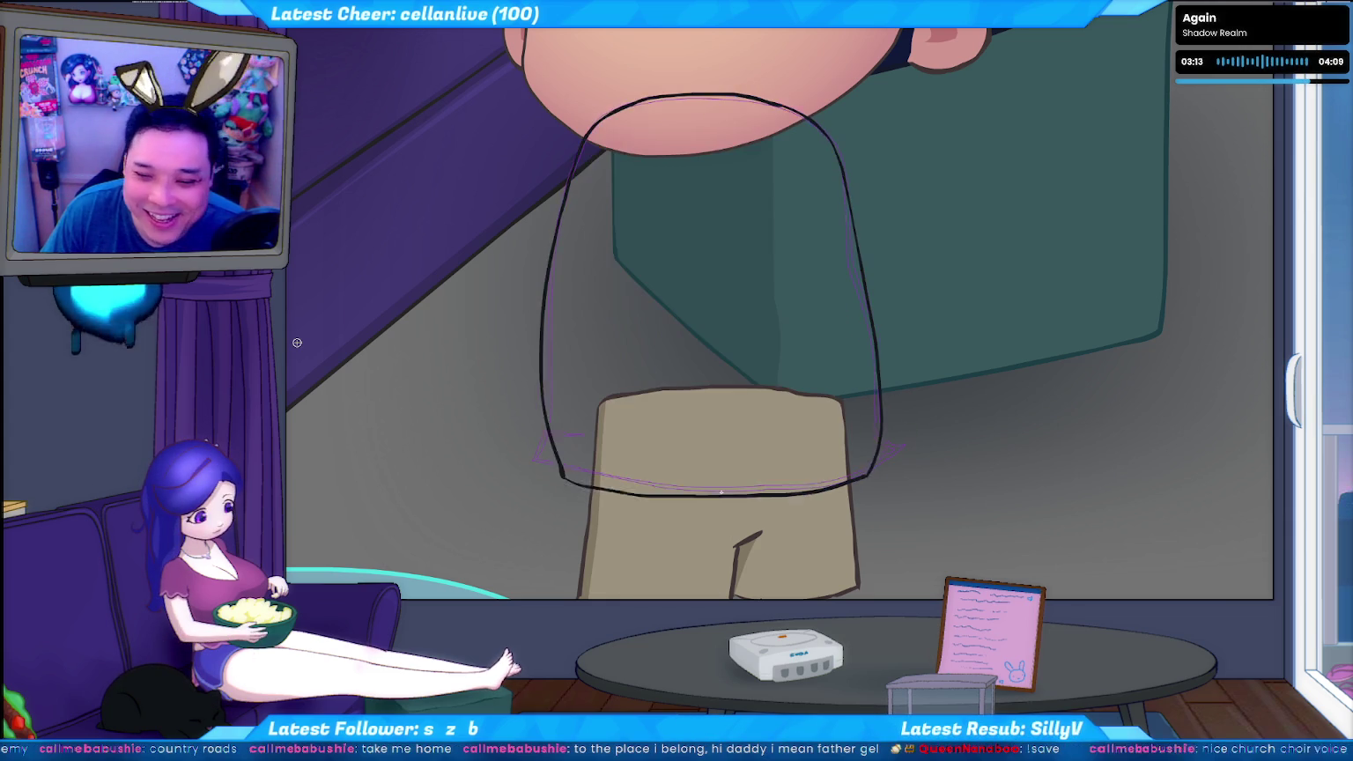
pyautogui.hotkey('ctrl', 'z')
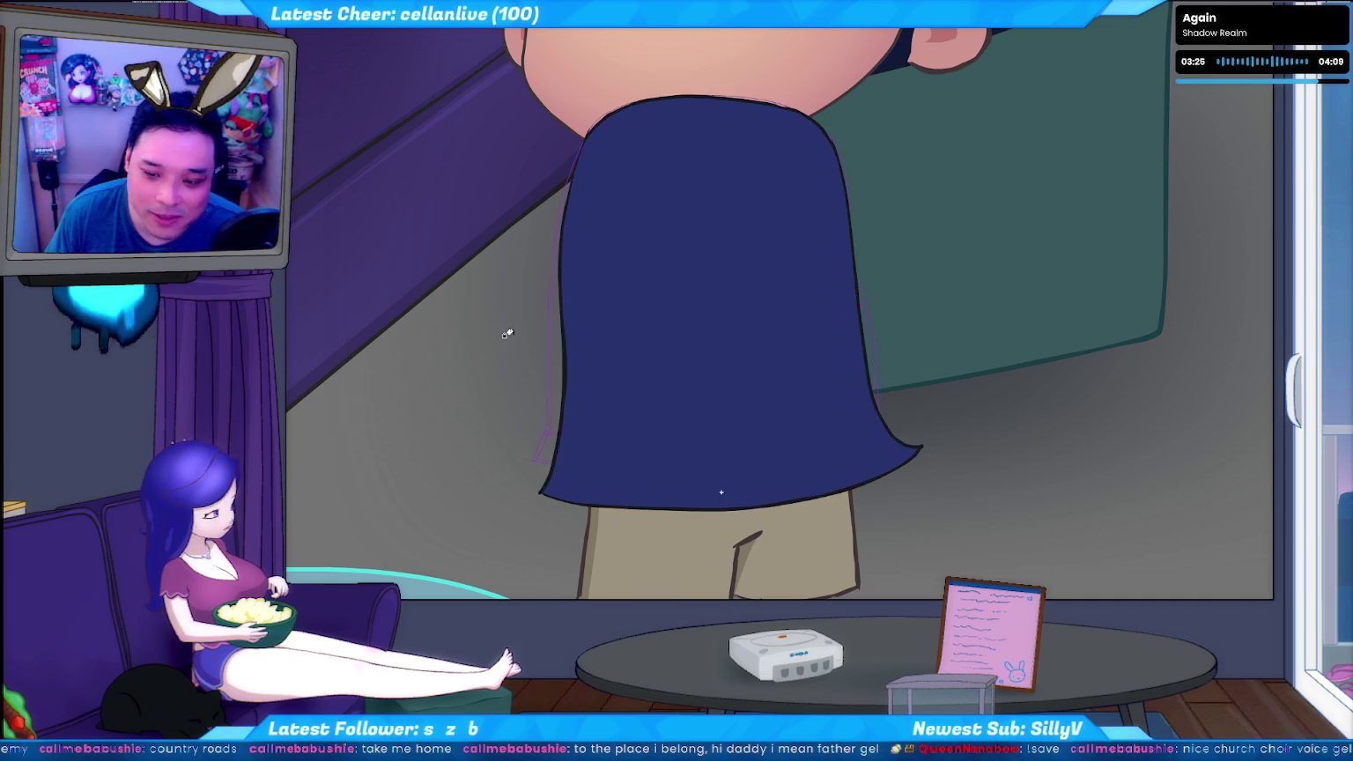
pyautogui.hotkey('ctrl', 'z')
pyautogui.hotkey('ctrl', 'z')
pyautogui.hotkey('ctrl', 'y')
pyautogui.hotkey('ctrl', 'z')
pyautogui.hotkey('ctrl', 'y')
pyautogui.hotkey('ctrl', 'z')
pyautogui.hotkey('ctrl', 'y')
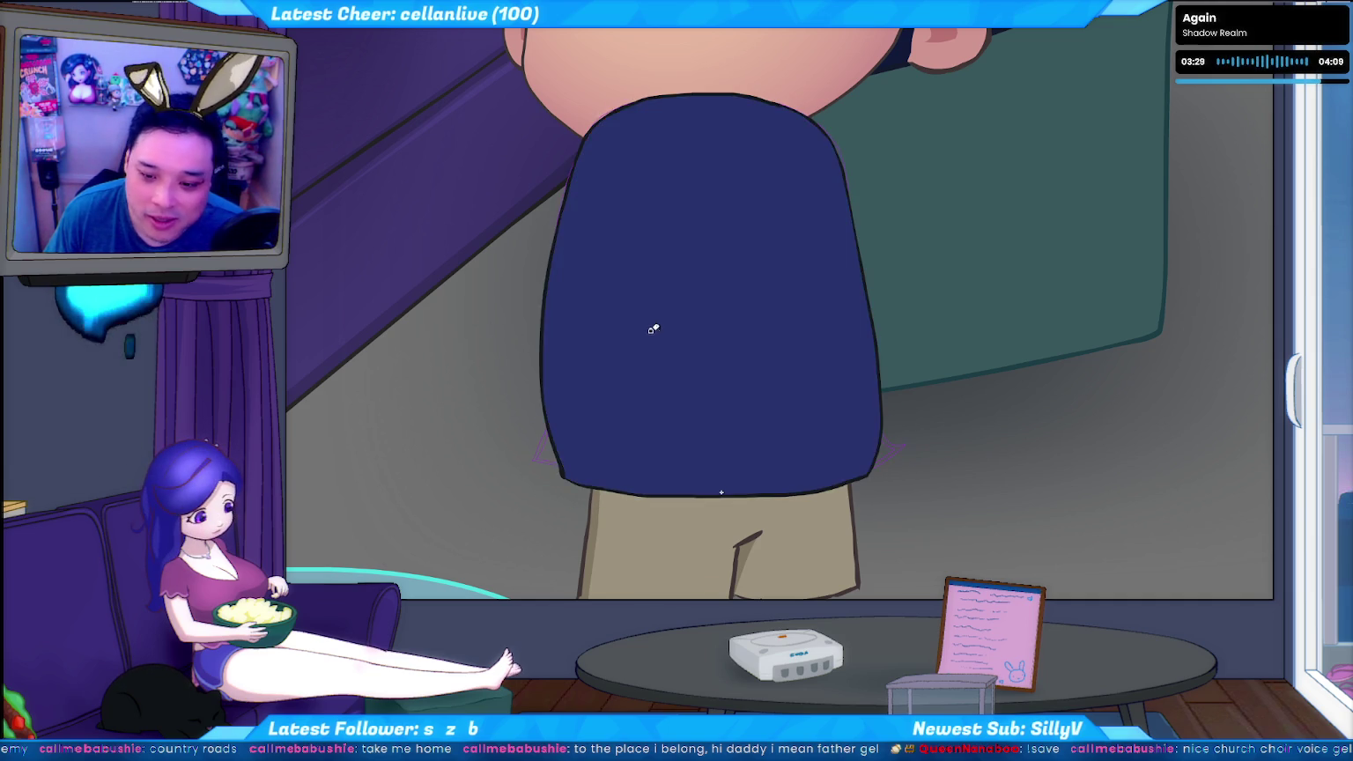
pyautogui.hotkey('ctrl', 'z')
pyautogui.hotkey('ctrl', 'y')
pyautogui.hotkey('ctrl', 'z')
pyautogui.hotkey('ctrl', 'y')
pyautogui.hotkey('ctrl', 'z')
pyautogui.hotkey('ctrl', 'y')
pyautogui.hotkey('ctrl', 'z')
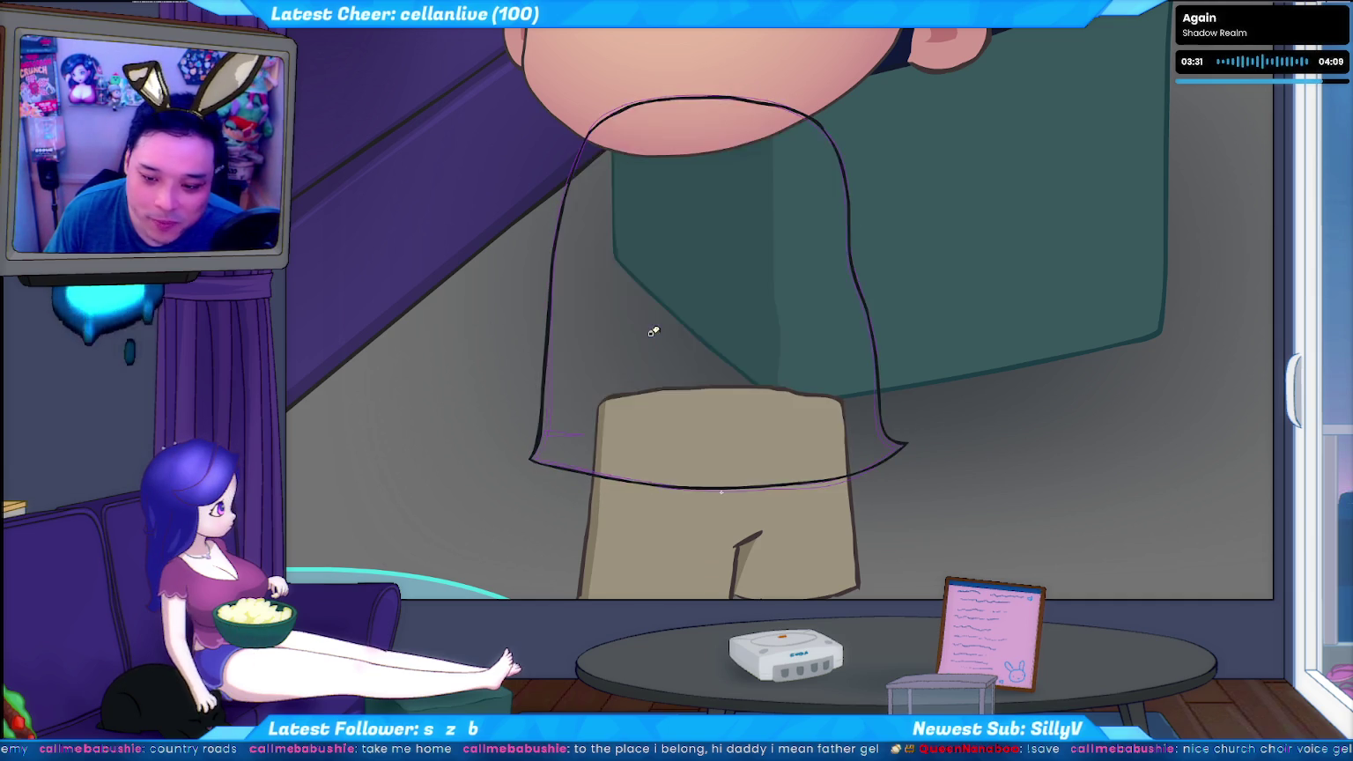
pyautogui.hotkey('ctrl', 'y')
pyautogui.hotkey('ctrl', 'z')
pyautogui.hotkey('ctrl', 'y')
pyautogui.hotkey('ctrl', 'z')
pyautogui.hotkey('ctrl', 'y')
pyautogui.hotkey('ctrl', 'z')
pyautogui.hotkey('ctrl', 'z')
pyautogui.hotkey('ctrl', 'y')
pyautogui.hotkey('ctrl', 'z')
pyautogui.hotkey('ctrl', 'y')
pyautogui.hotkey('ctrl', 'z')
pyautogui.hotkey('ctrl', 'y')
pyautogui.hotkey('ctrl', 'z')
pyautogui.hotkey('ctrl', 'y')
pyautogui.hotkey('ctrl', 'z')
pyautogui.hotkey('ctrl', 'y')
pyautogui.hotkey('ctrl', 'z')
pyautogui.hotkey('ctrl', 'y')
pyautogui.hotkey('ctrl', 'z')
pyautogui.hotkey('ctrl', 'y')
pyautogui.hotkey('ctrl', 'z')
pyautogui.hotkey('ctrl', 'y')
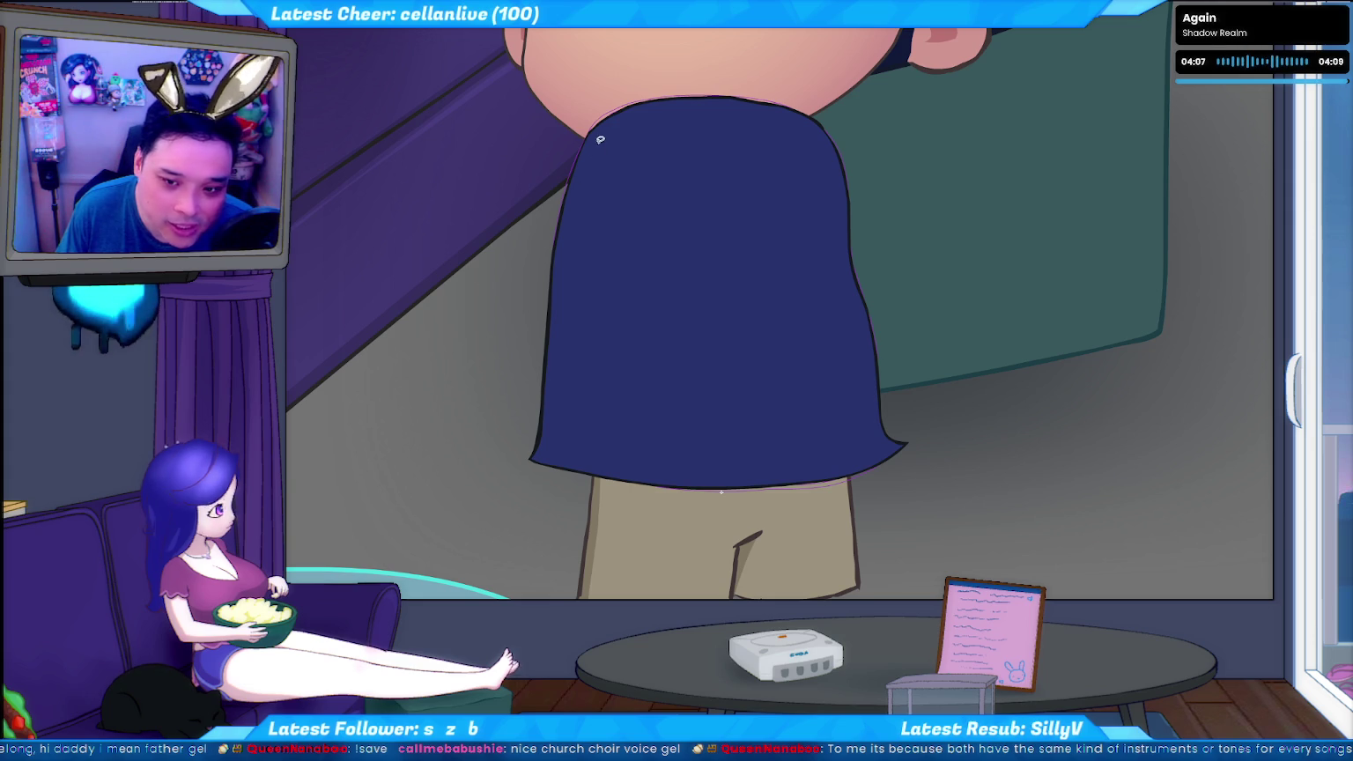
# Paint a trial textured stroke along the shirt's top-left edge and undo it
pyautogui.moveTo(600, 140); pyautogui.dragTo(652, 103)
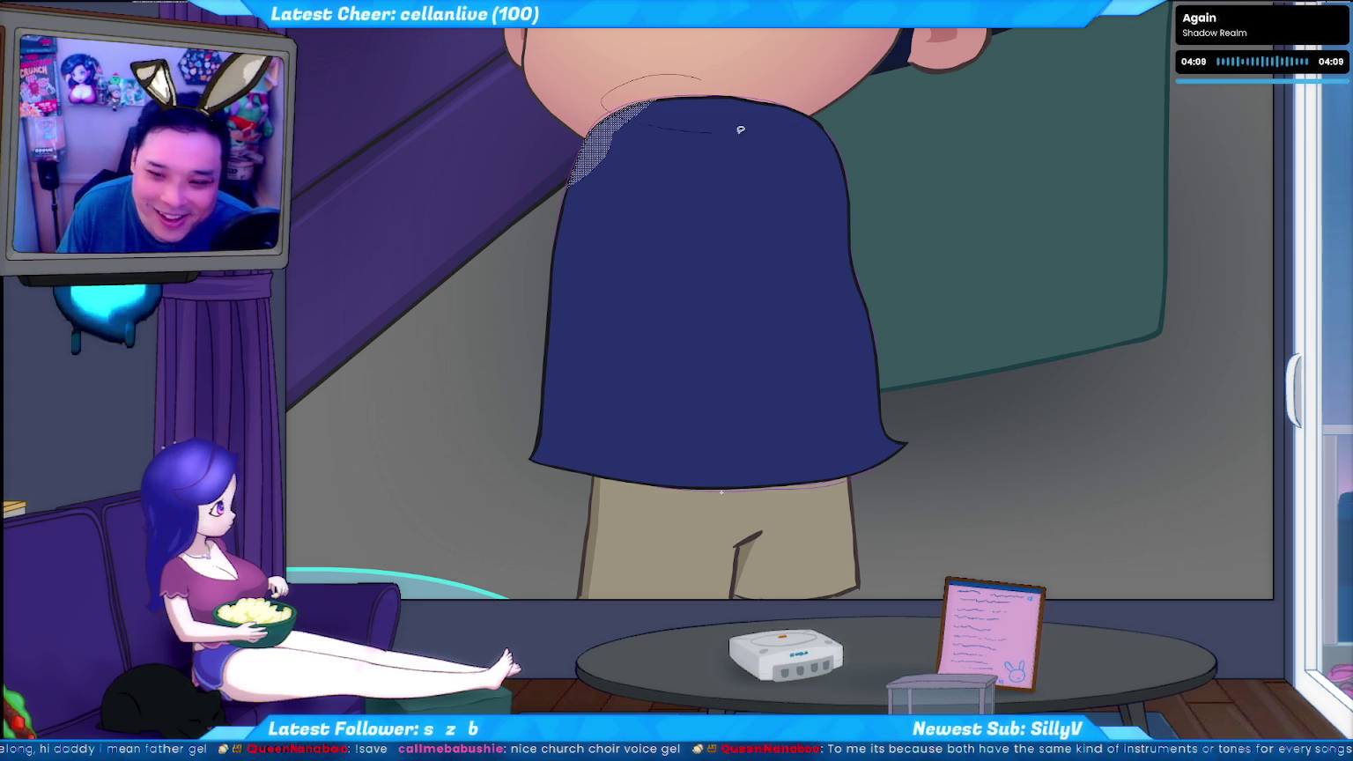
pyautogui.hotkey('ctrl', 'z')
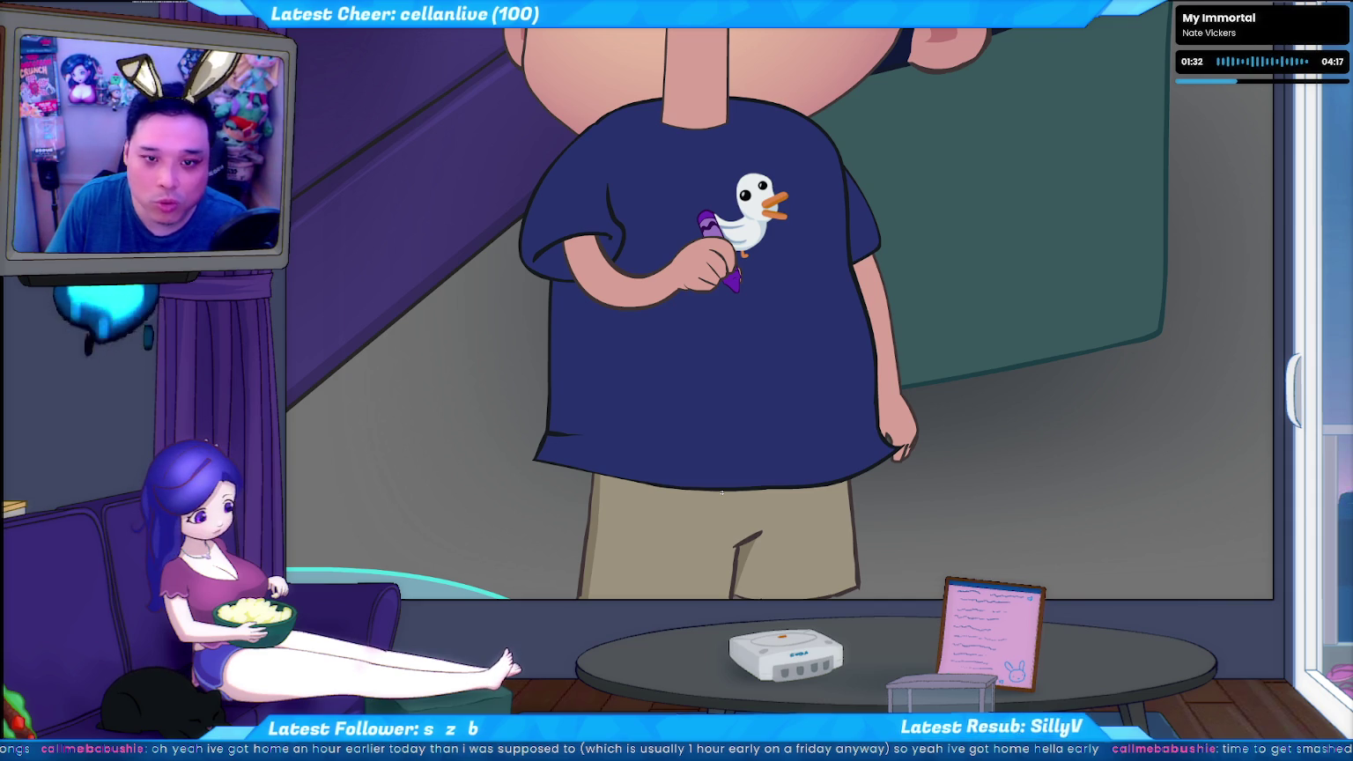
# Give the current frame the script gotoAndStop("idle") and save the file
pyautogui.hotkey('alt', 'Tab')
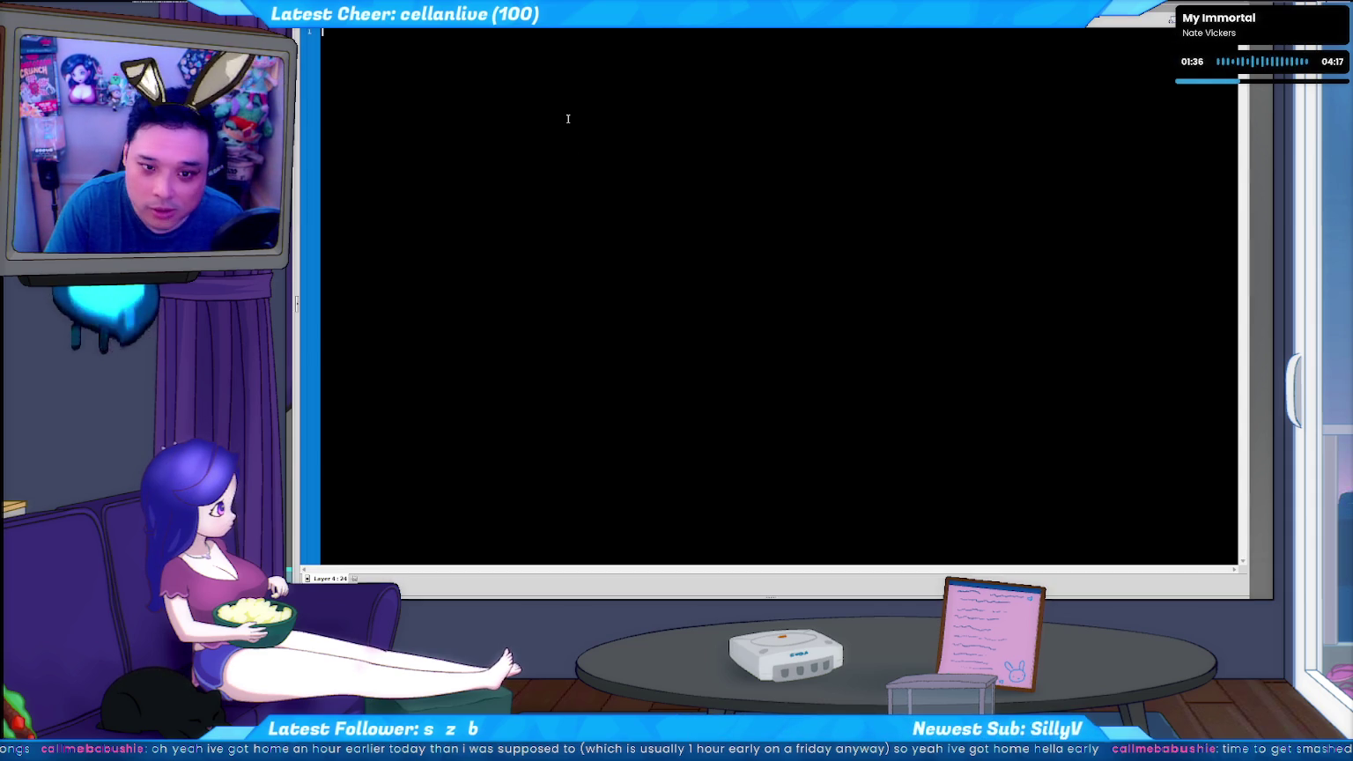
pyautogui.write('gotoAndStop(')
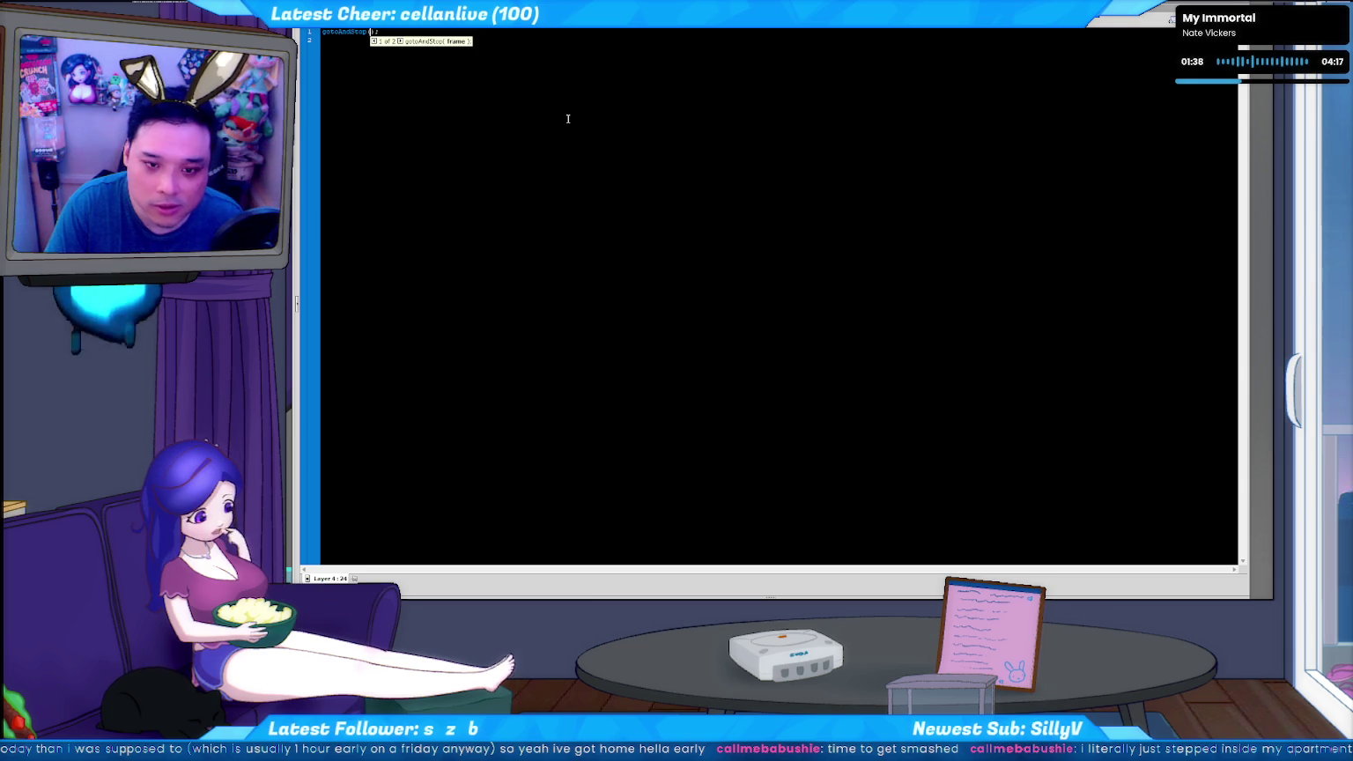
pyautogui.write('"idle')
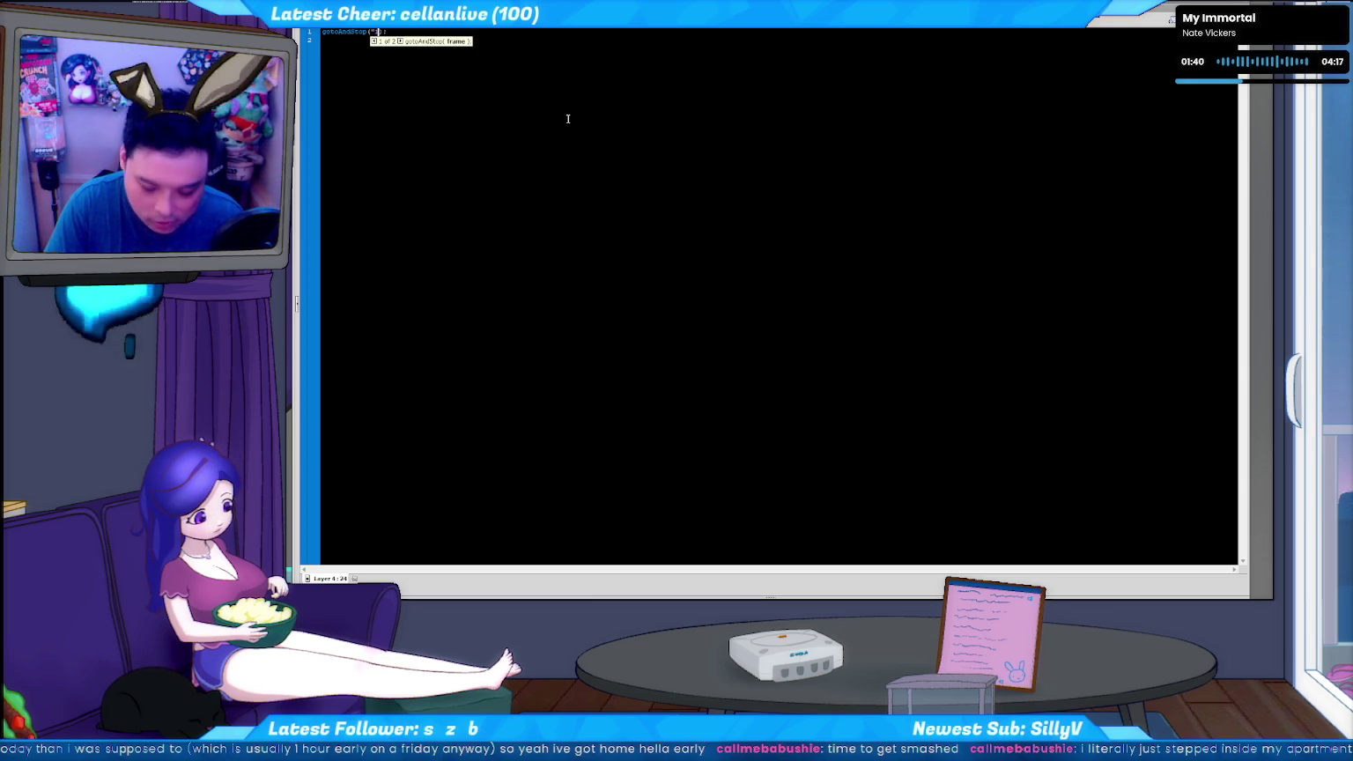
pyautogui.write('"')
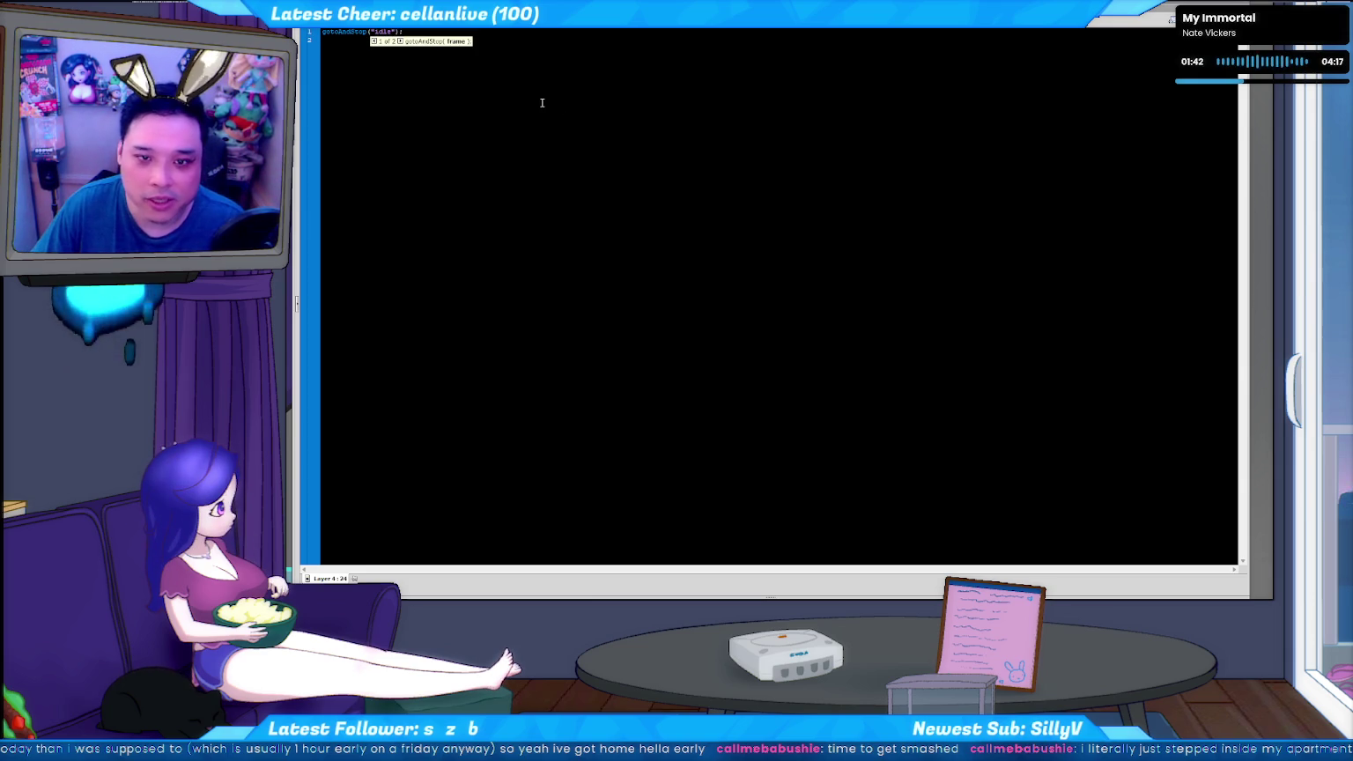
pyautogui.press('F9')
pyautogui.hotkey('ctrl', 's')
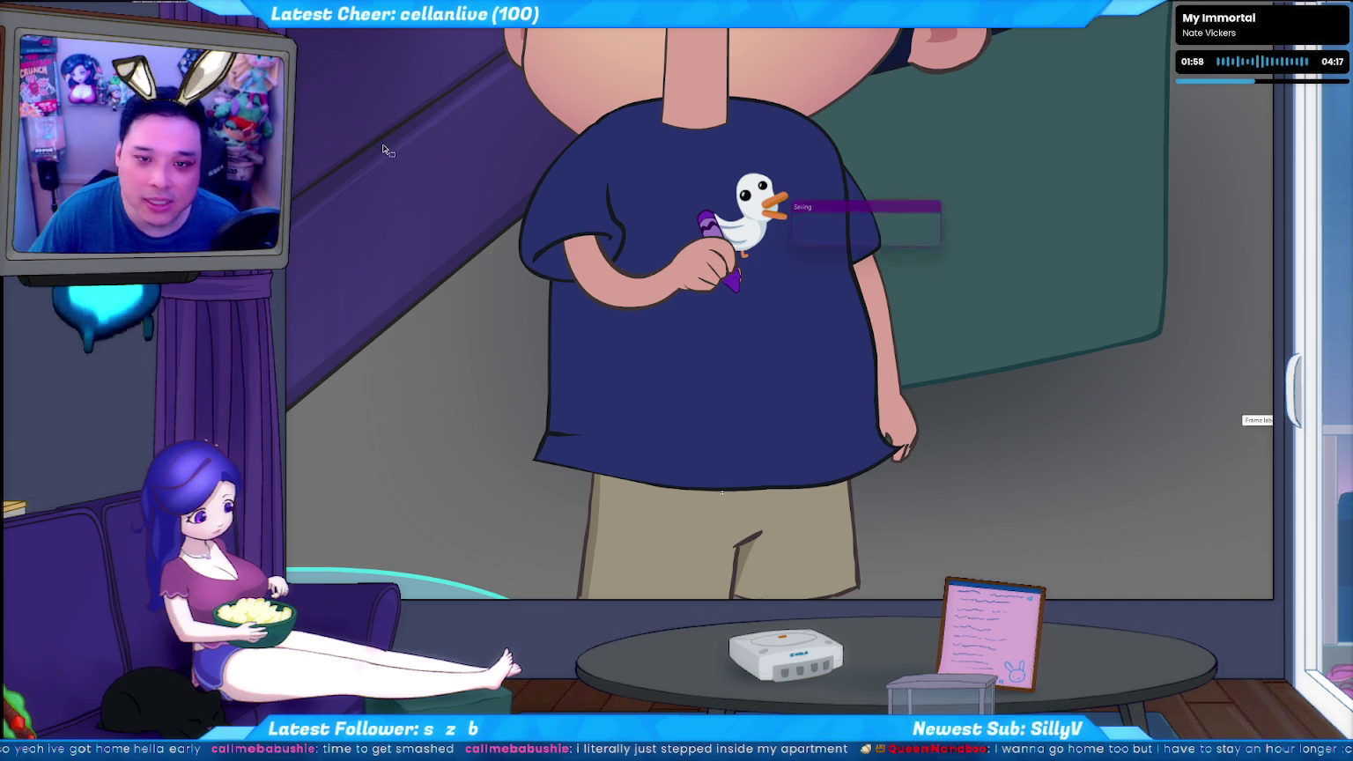
pyautogui.hotkey('alt', 'Tab')
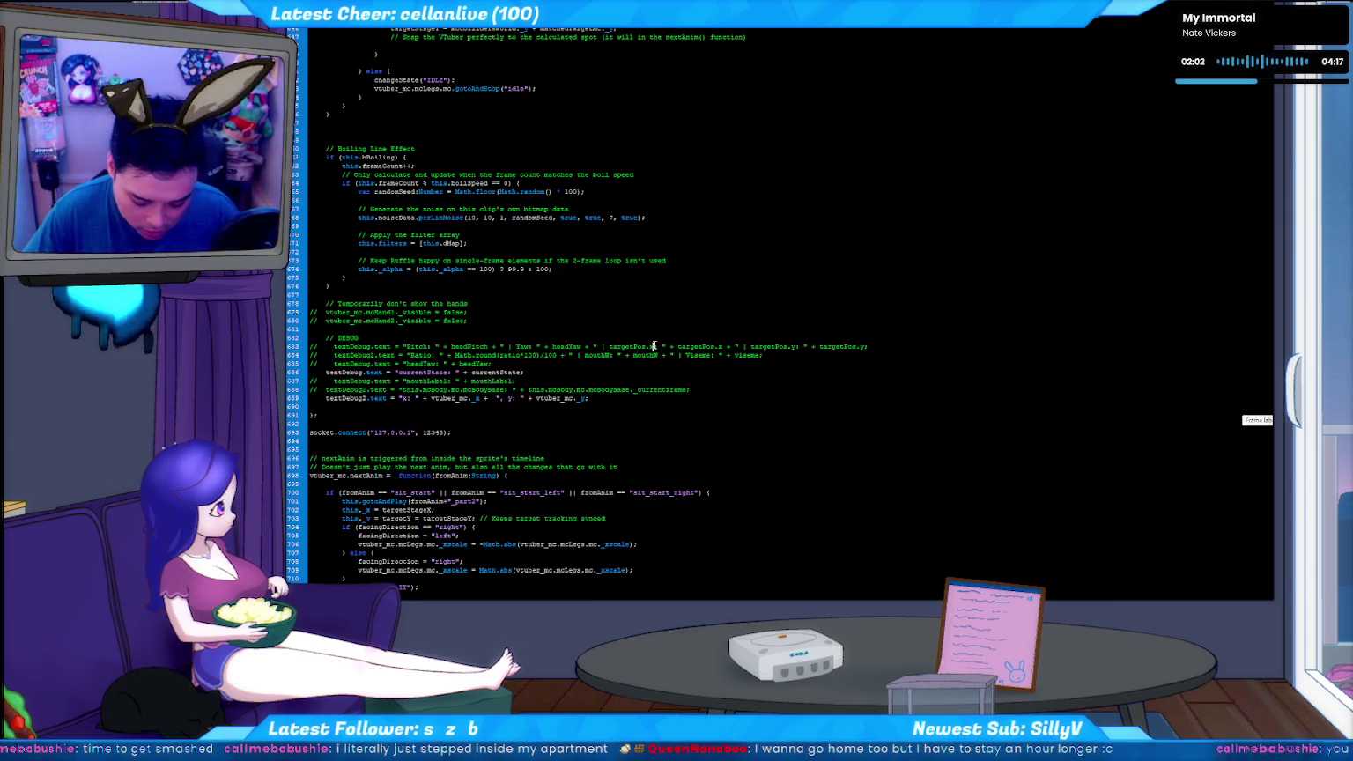
# Search the main script for 'idle_to' to reach the call on line 636
pyautogui.hotkey('ctrl', 'f')
pyautogui.write('idle_')
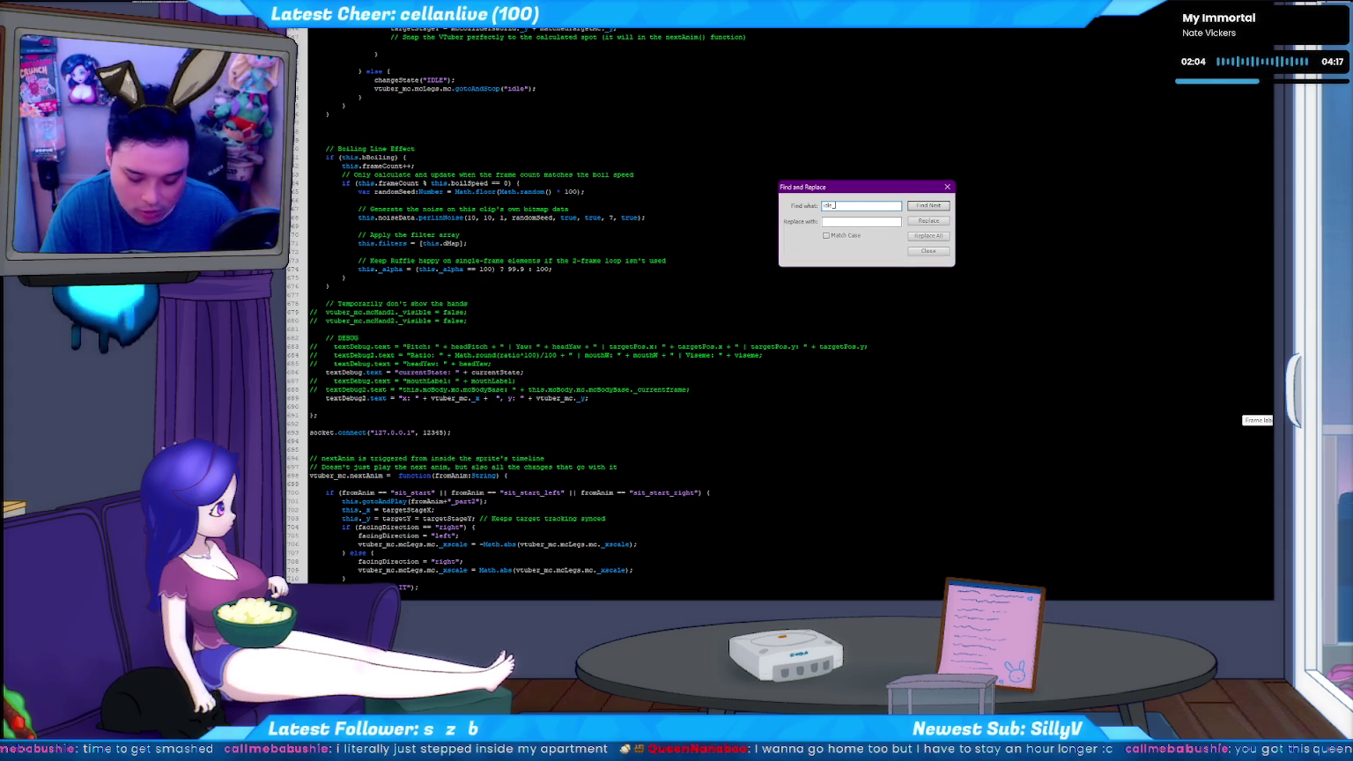
pyautogui.write('to')
pyautogui.press('Return')
pyautogui.press('Escape')
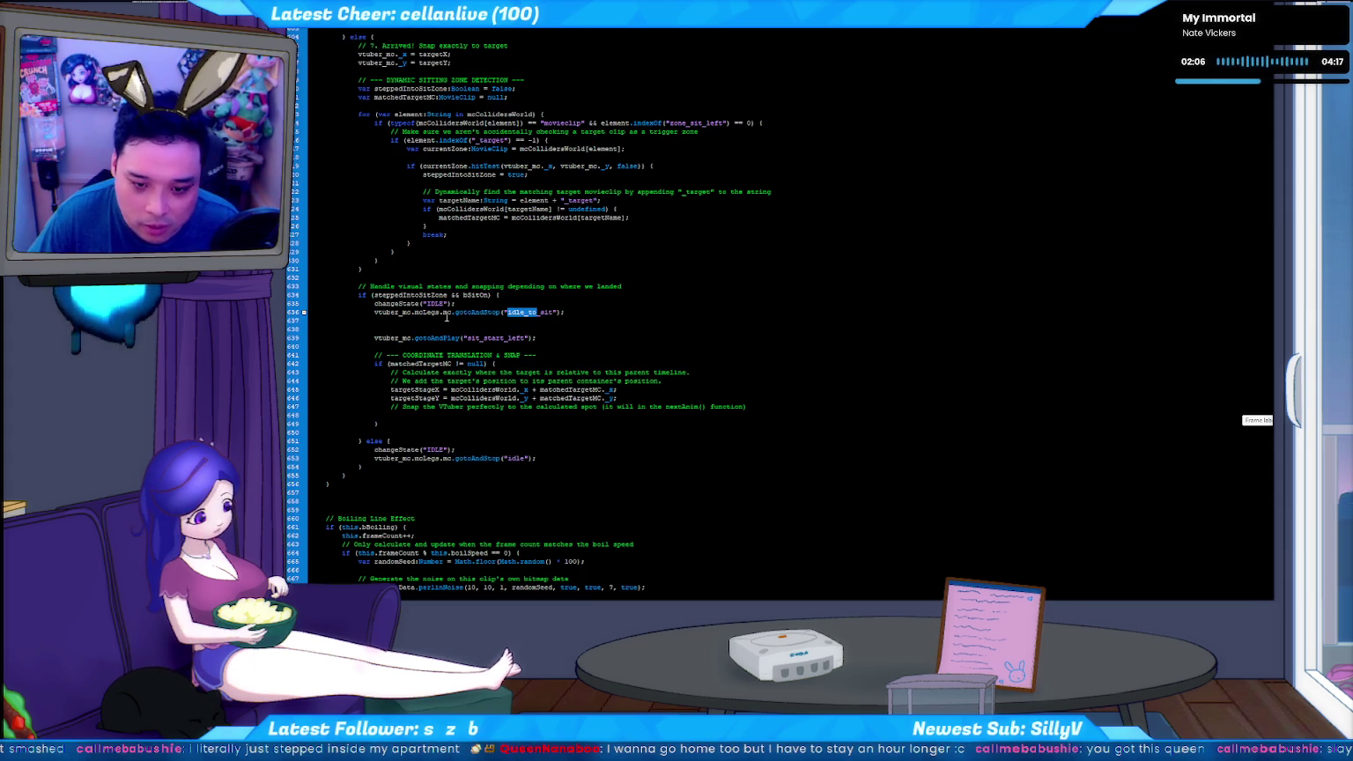
pyautogui.click(565, 311)
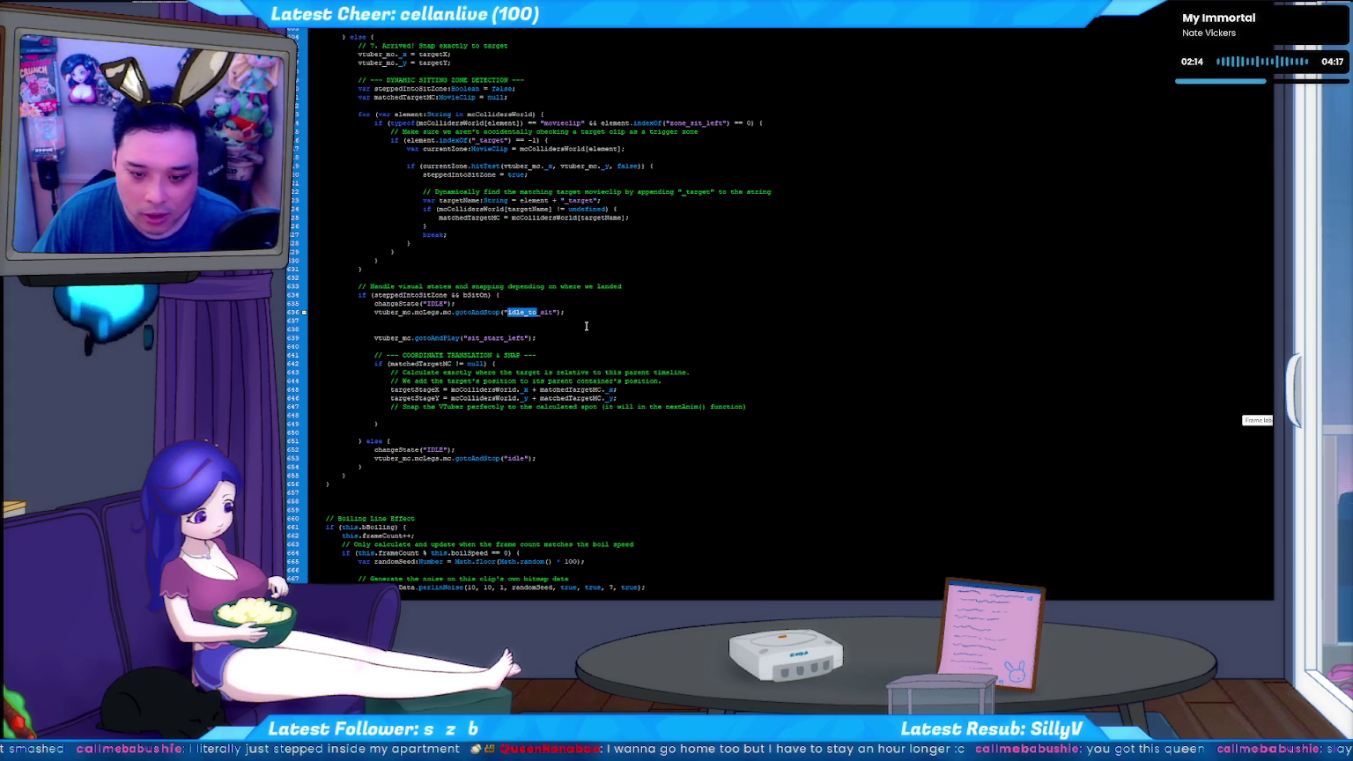
# Select mcLegs.mc.go and cycle through its matches, wrapping back to line 636
pyautogui.doubleClick(425, 312)
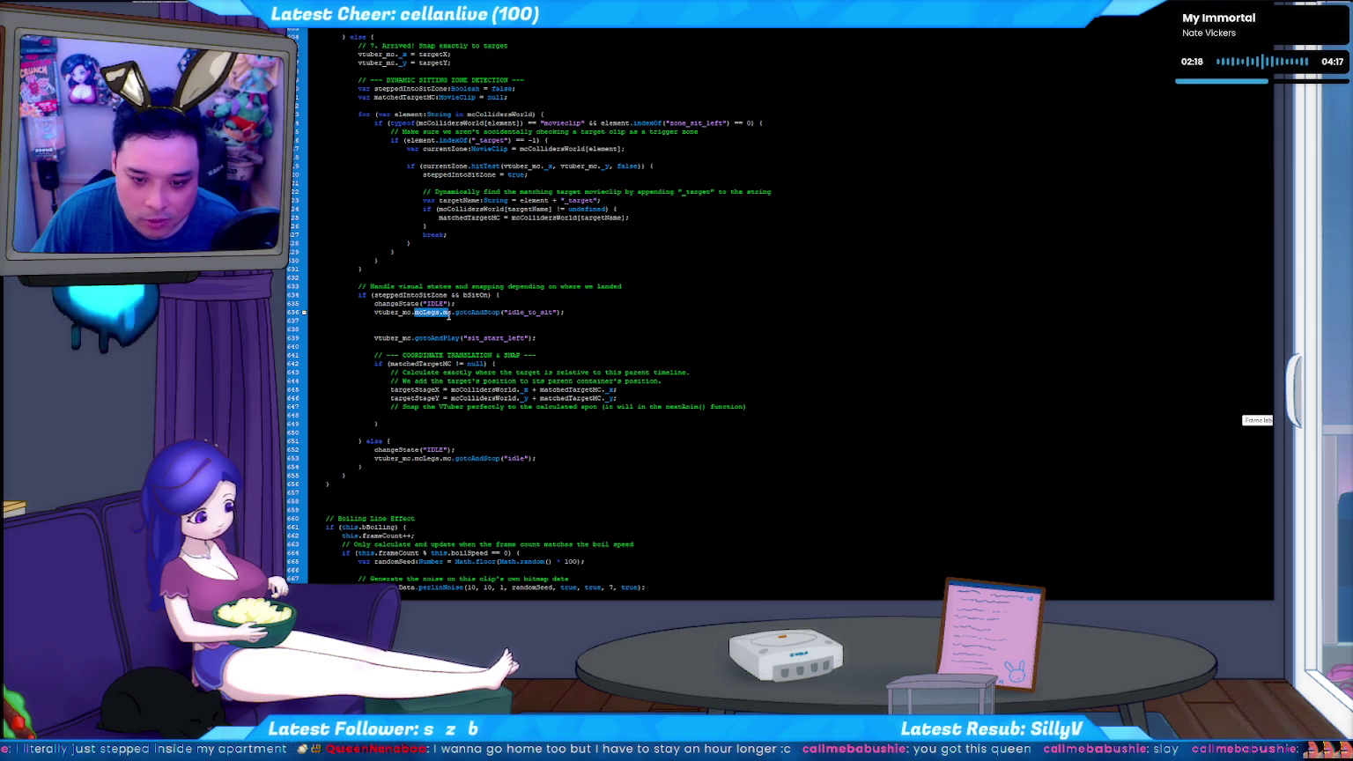
pyautogui.moveTo(450, 316); pyautogui.dragTo(462, 319)
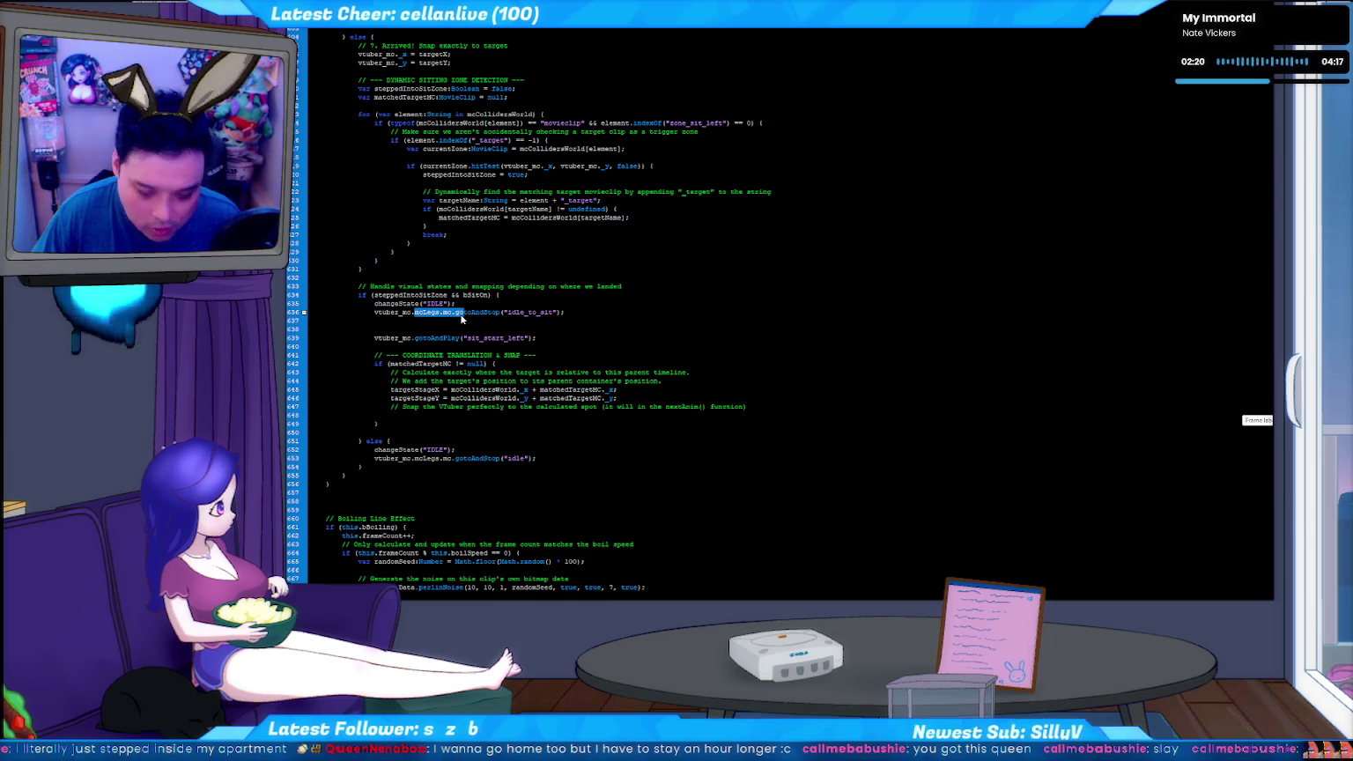
pyautogui.hotkey('ctrl', 'f')
pyautogui.press('Return')
pyautogui.press('Escape')
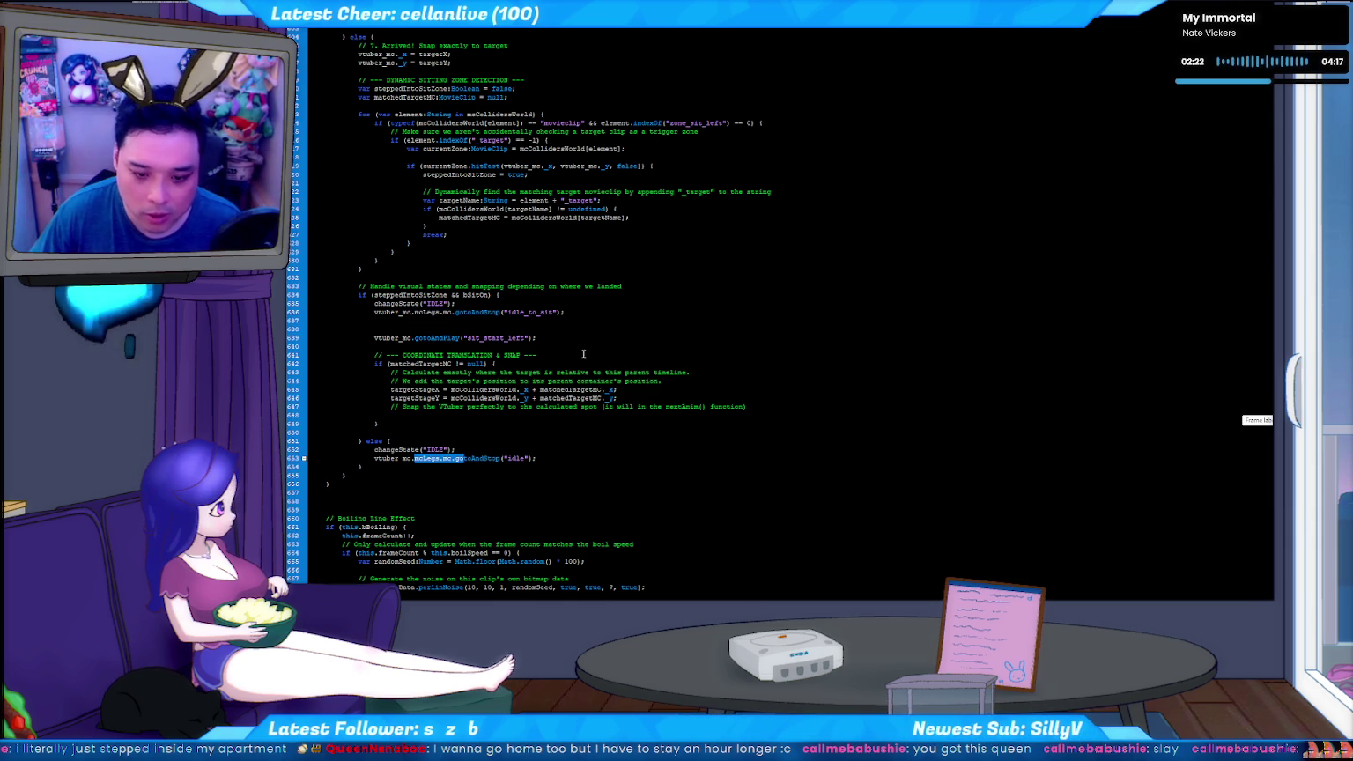
pyautogui.press('F3')
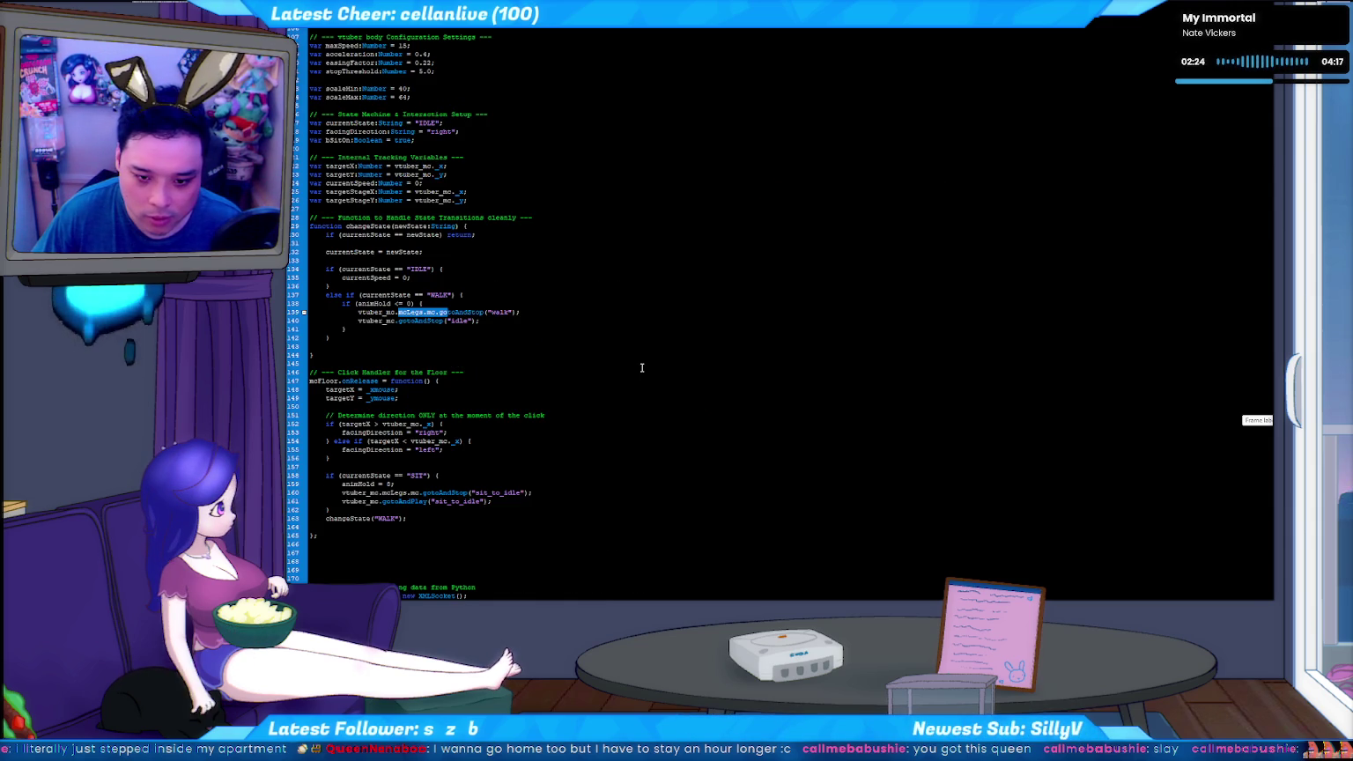
pyautogui.press('F3')
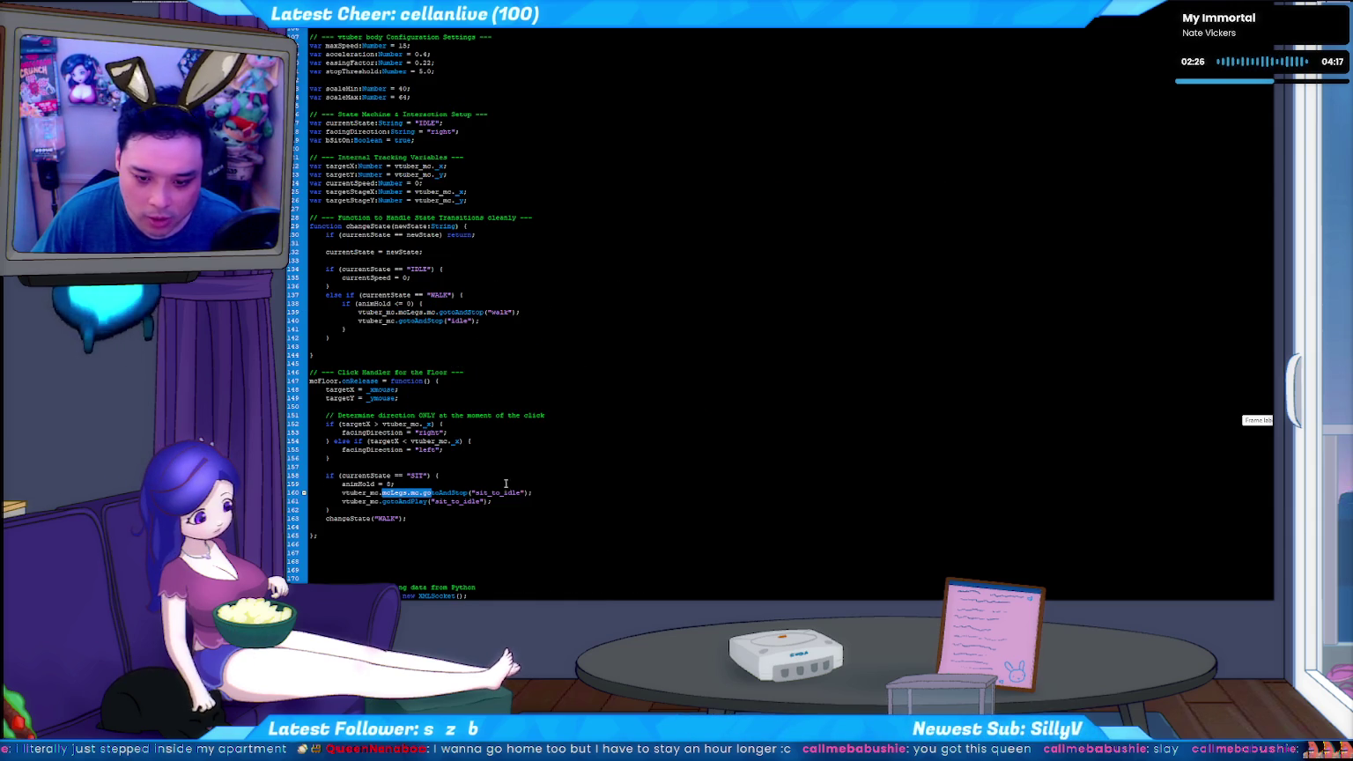
pyautogui.press('F3')
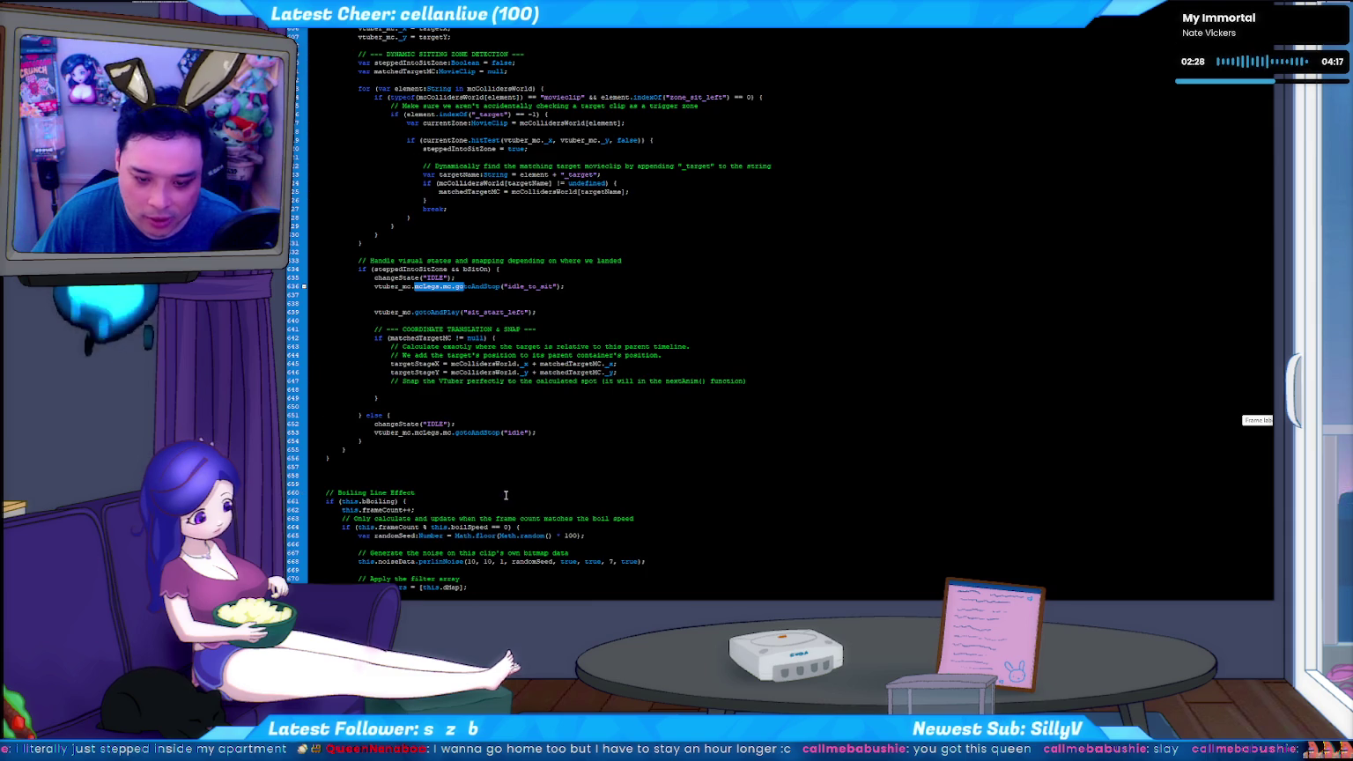
# Scroll to the nextAnim handler and insert a new blank line 702
pyautogui.scroll(-10, 479, 405)
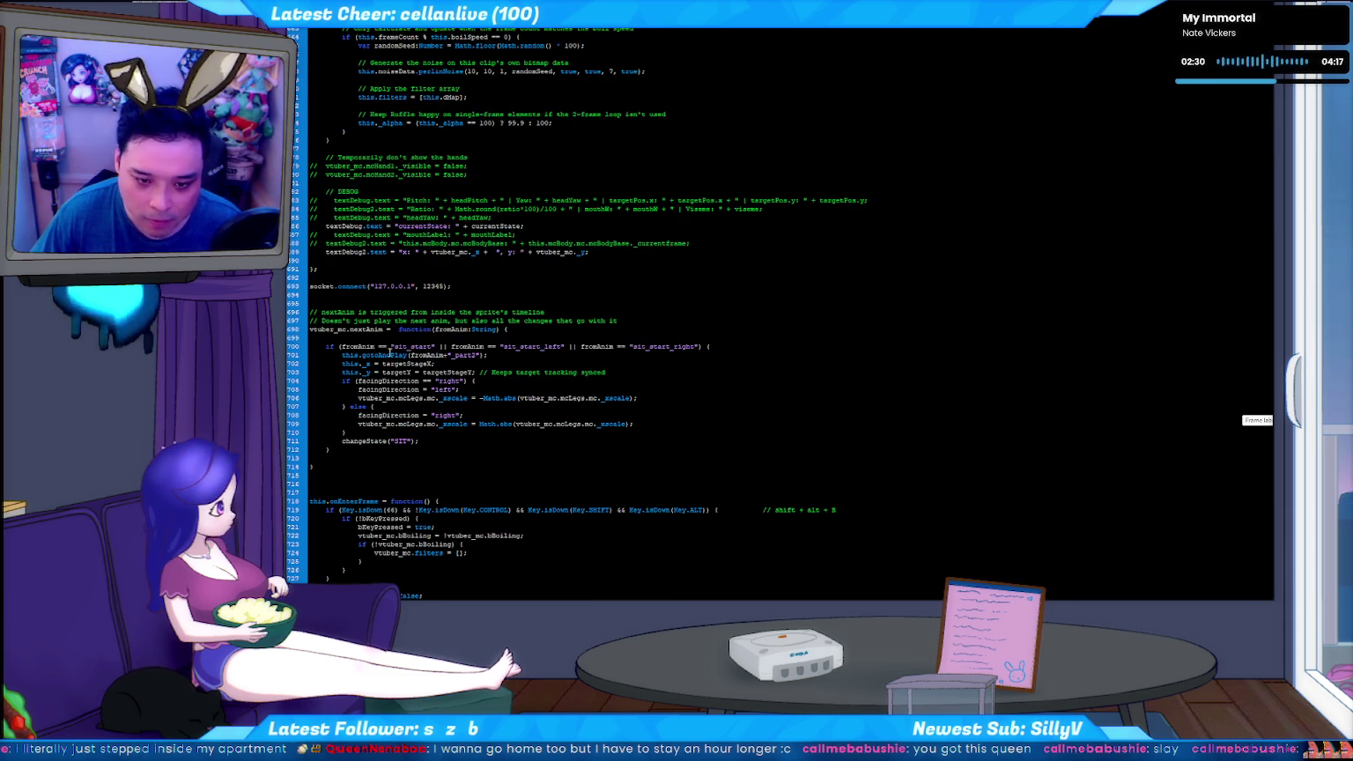
pyautogui.scroll(-2, 424, 359)
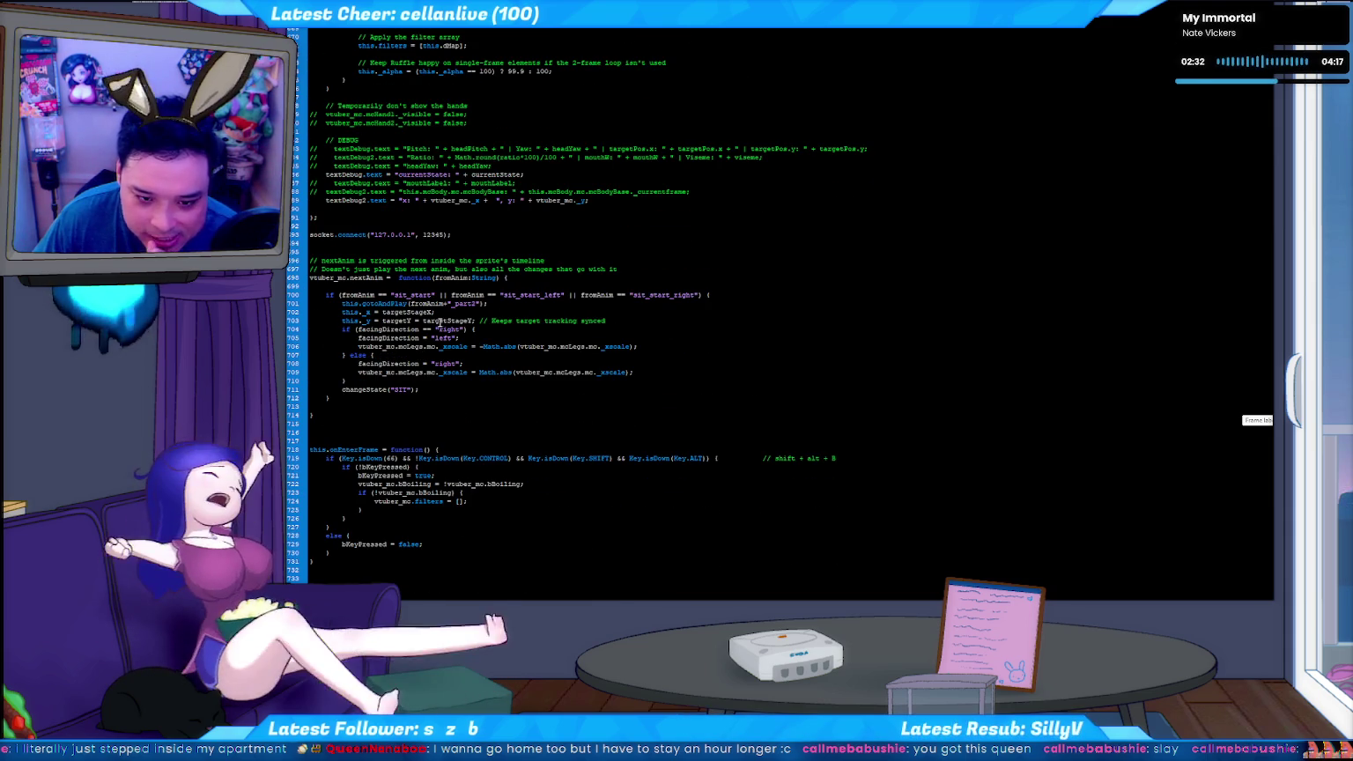
pyautogui.scroll(-2, 424, 360)
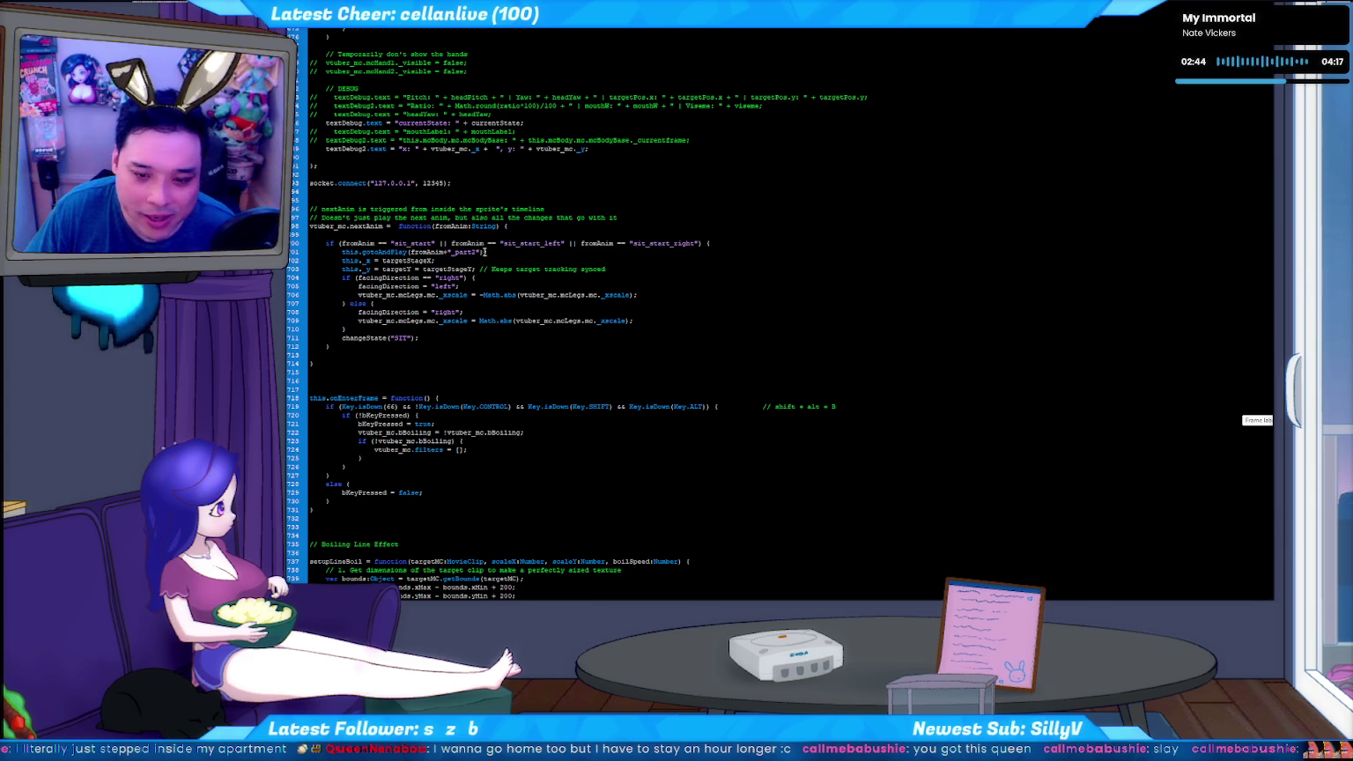
pyautogui.press('Return')
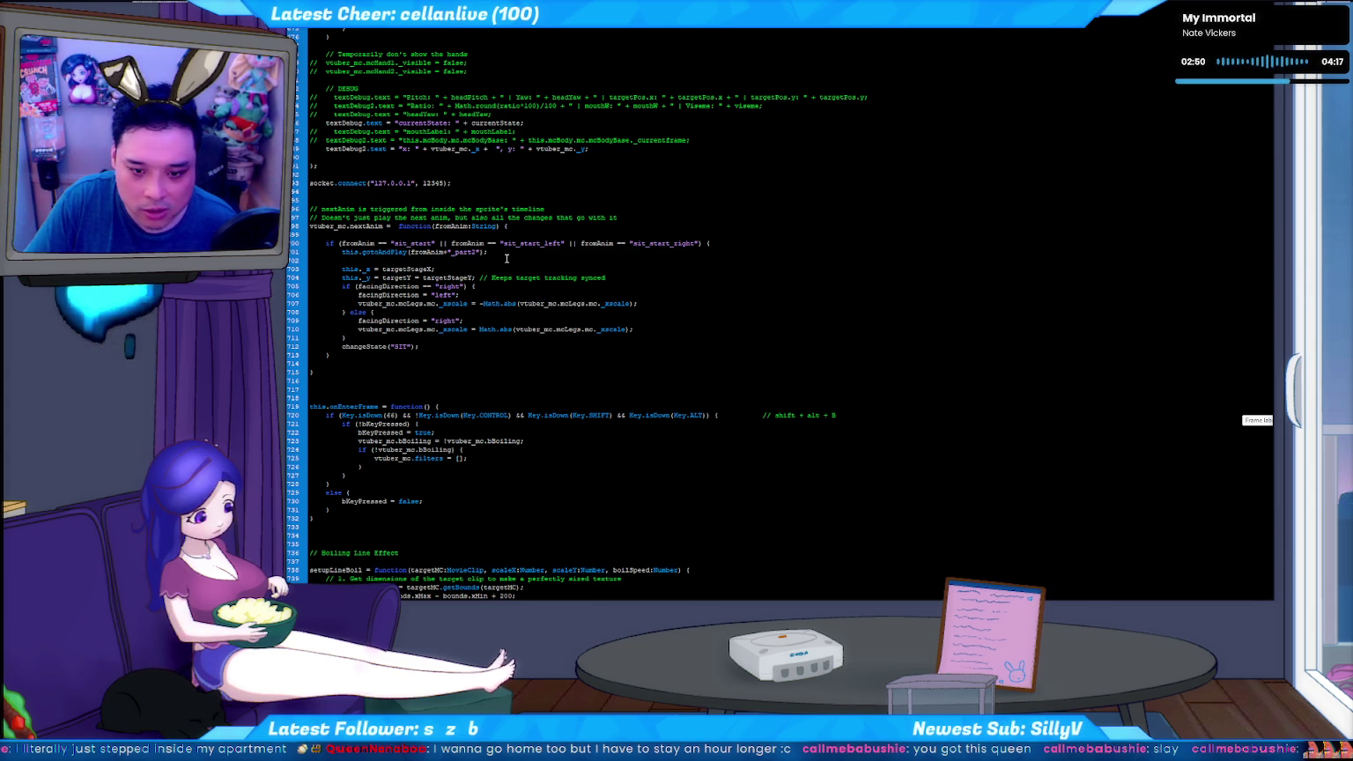
pyautogui.write('13" XP-Pen non-screen tablet')
pyautogui.hotkey('ctrl', 'z')
pyautogui.write('this.mcL')
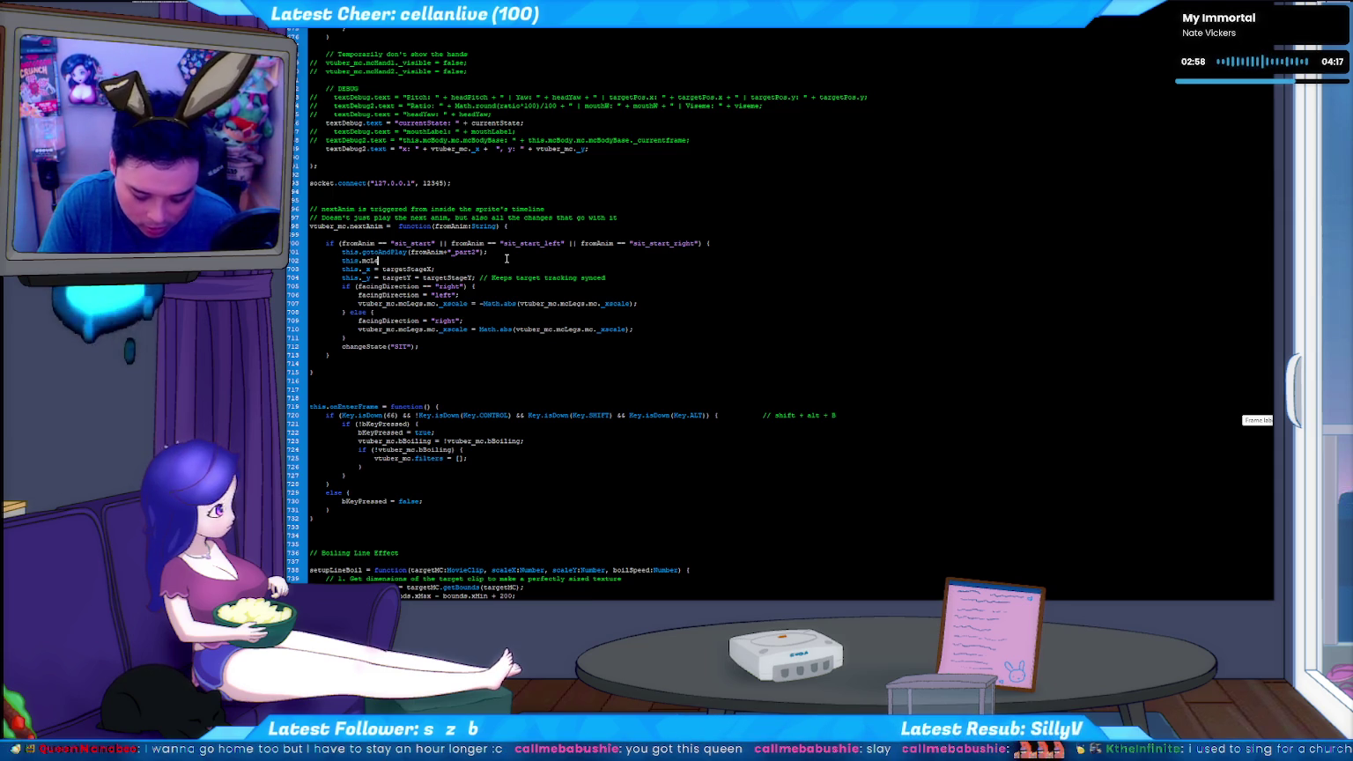
# Write this.mcBody.mc.gotoAndStop("idle_to_sit"); on line 702 and run Test Movie
pyautogui.press('BackSpace')
pyautogui.write('Bod')
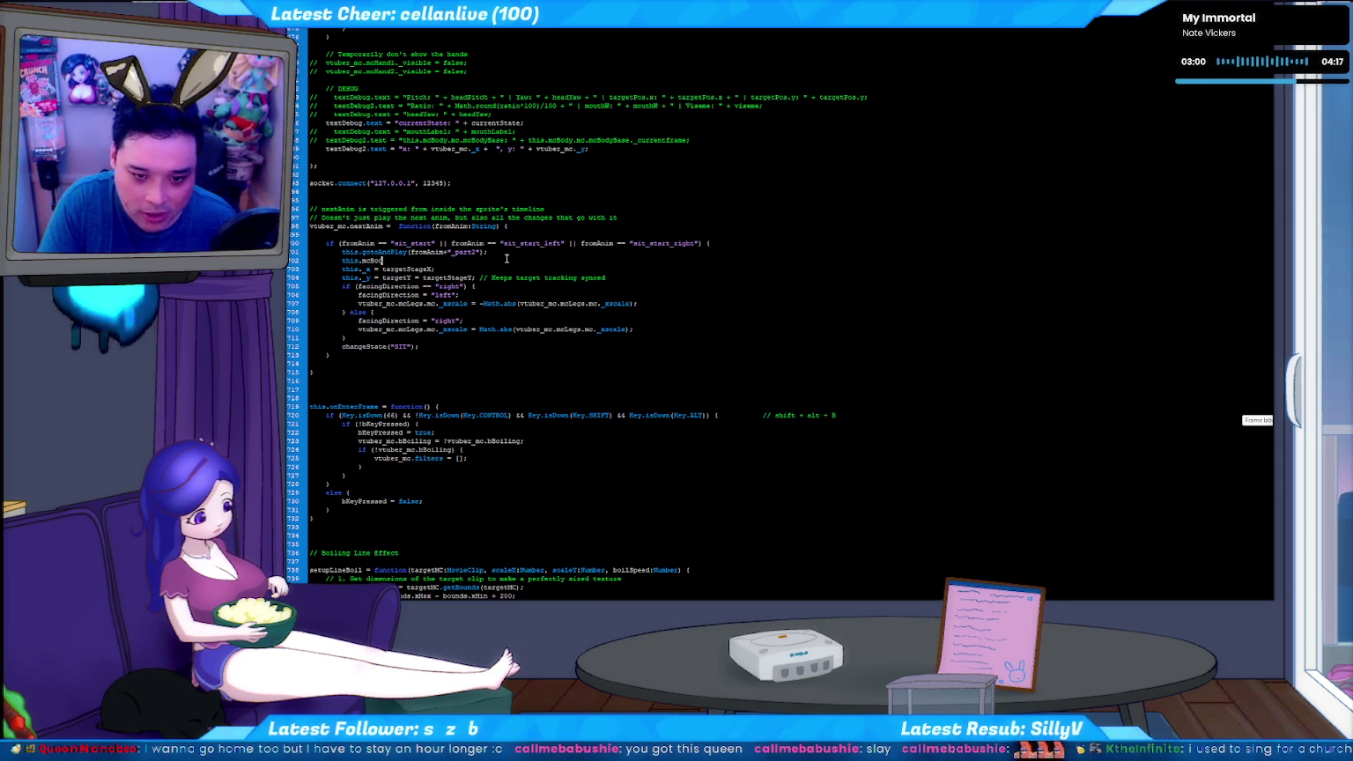
pyautogui.write('y.mc')
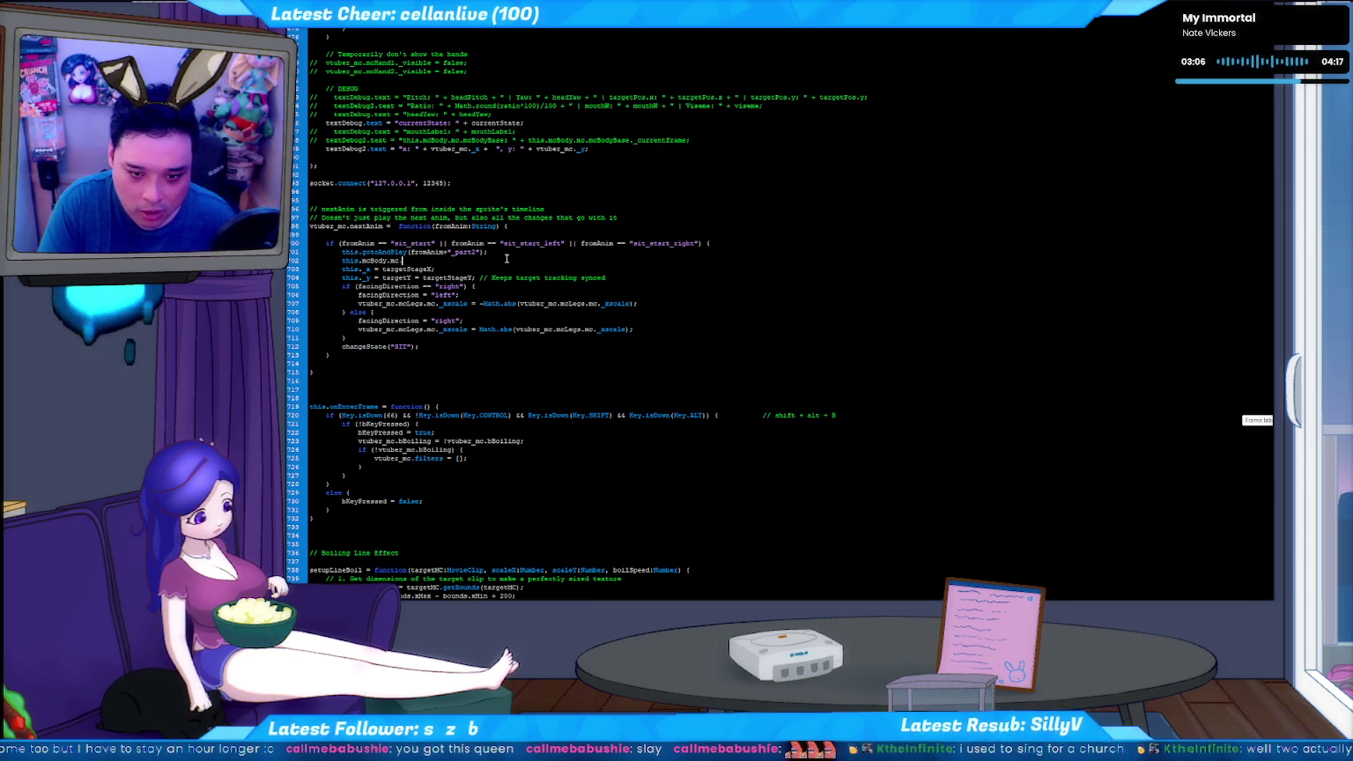
pyautogui.write('.goto')
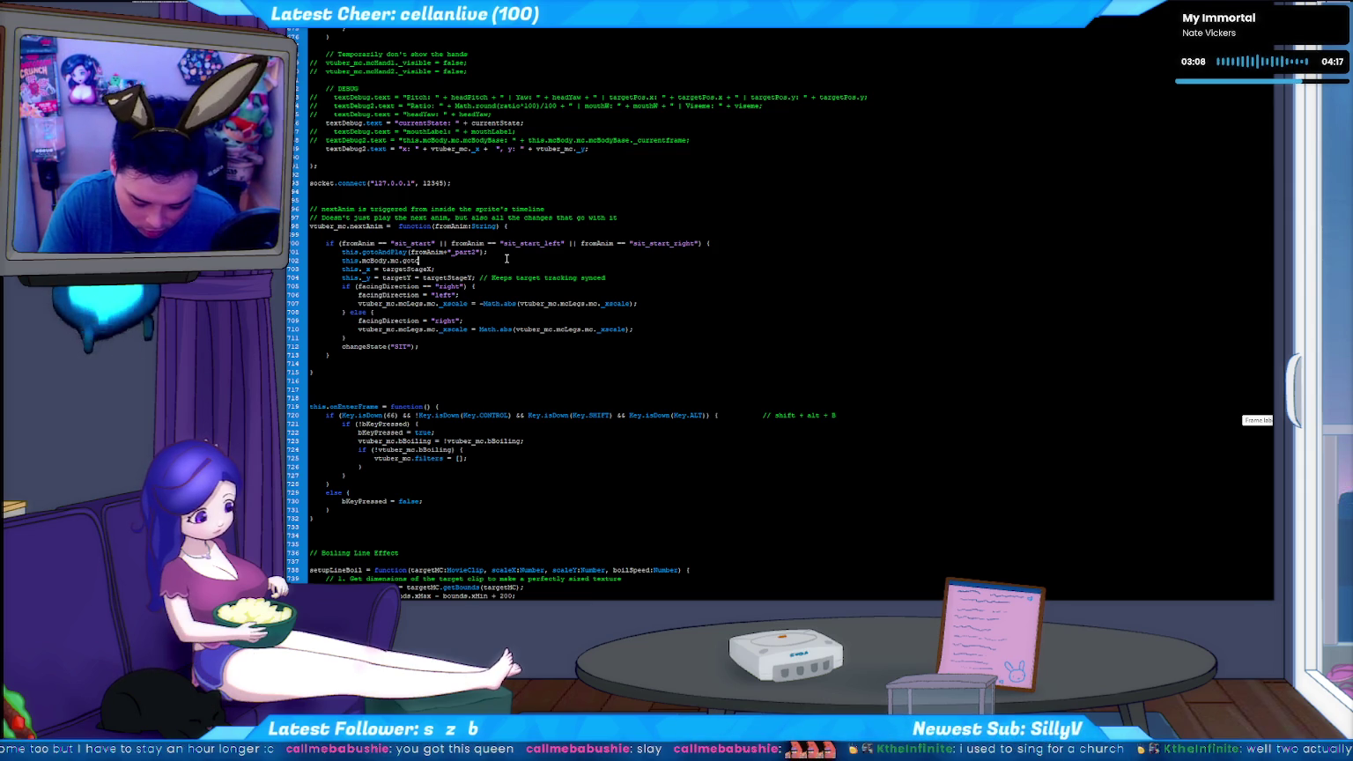
pyautogui.write('AndStop("1')
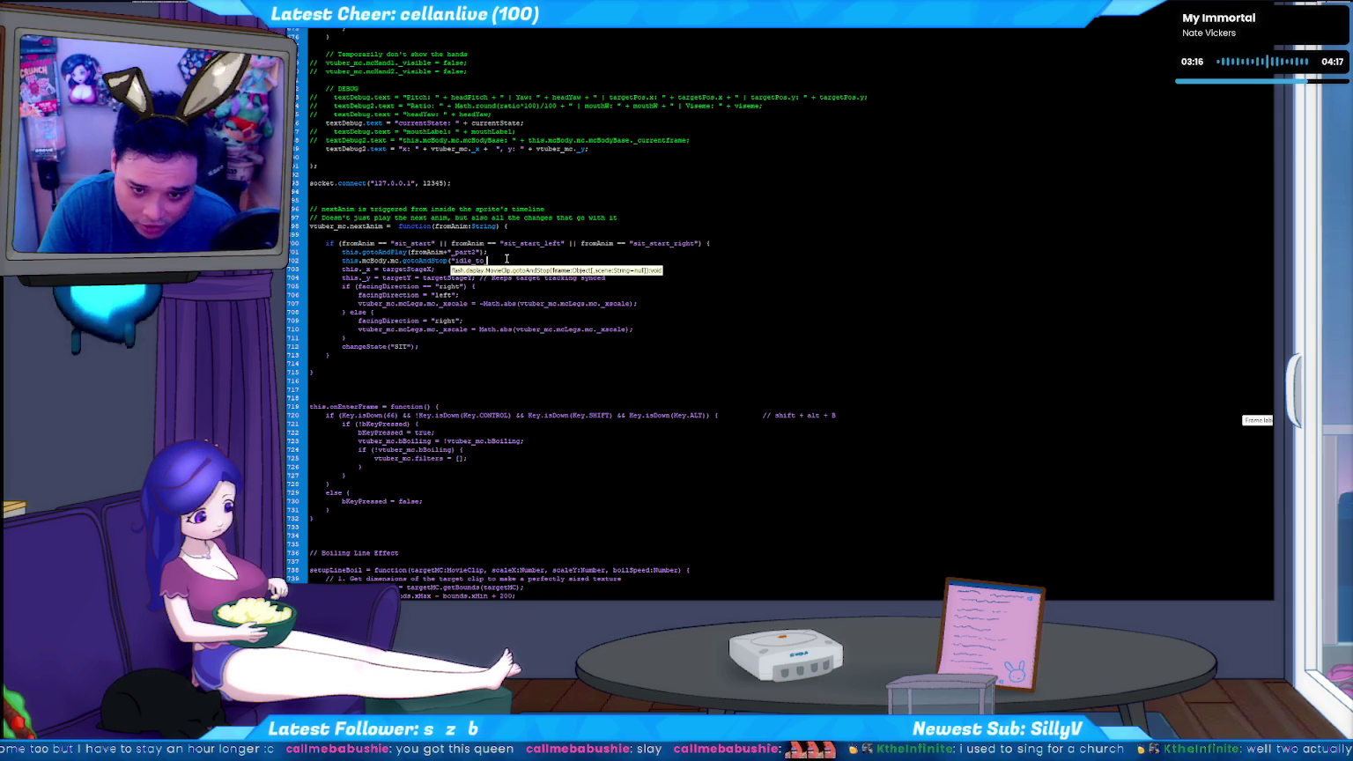
pyautogui.write('");')
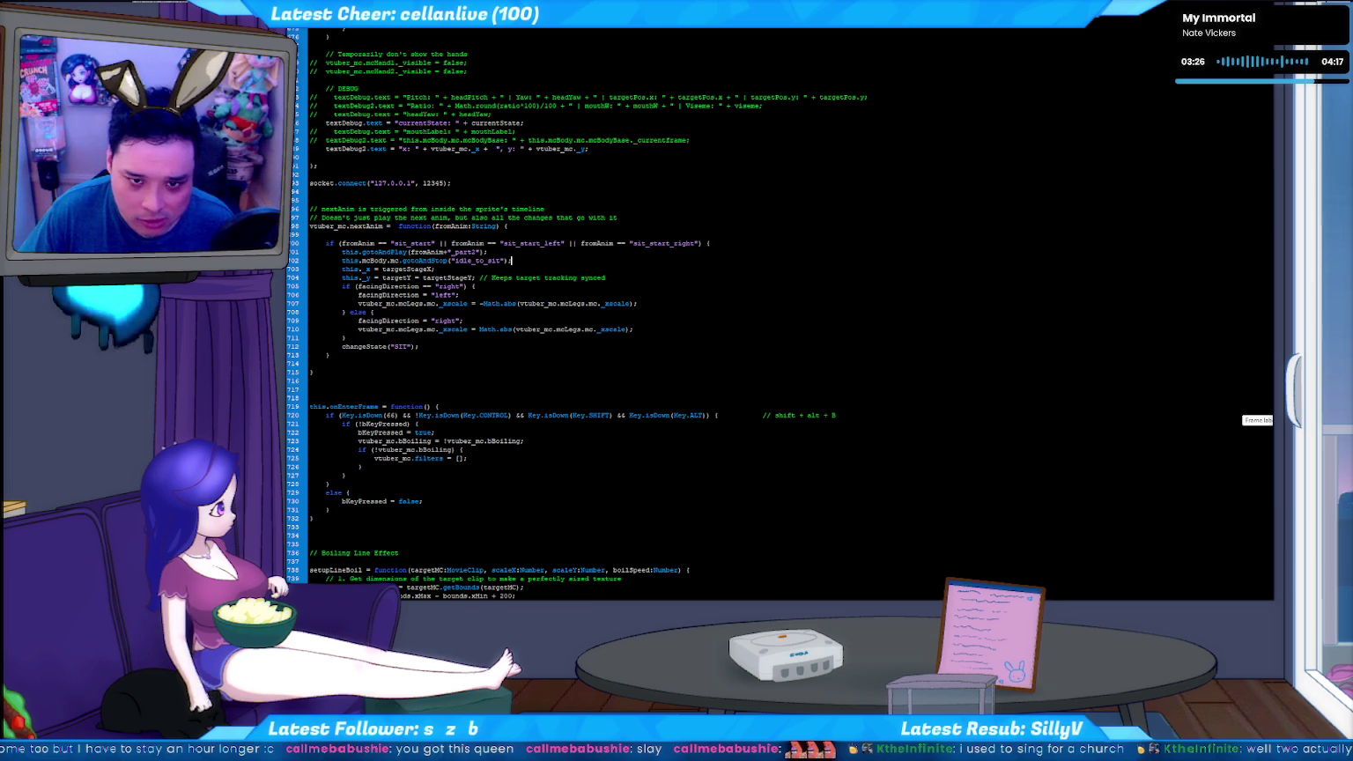
pyautogui.hotkey('ctrl', 'Return')
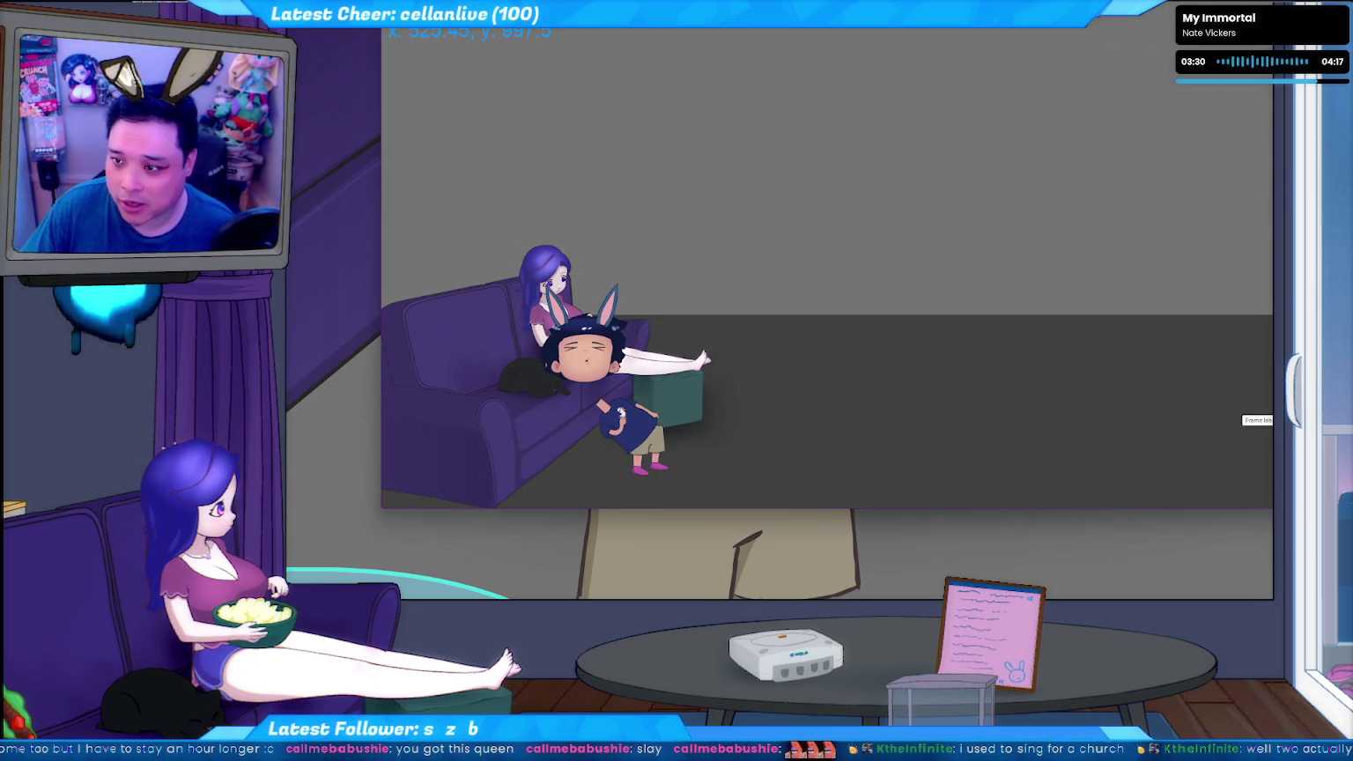
# Check the c2f.py console, watch the VTuber sit on the couch, then close the test window
pyautogui.hotkey('alt', 'Tab')
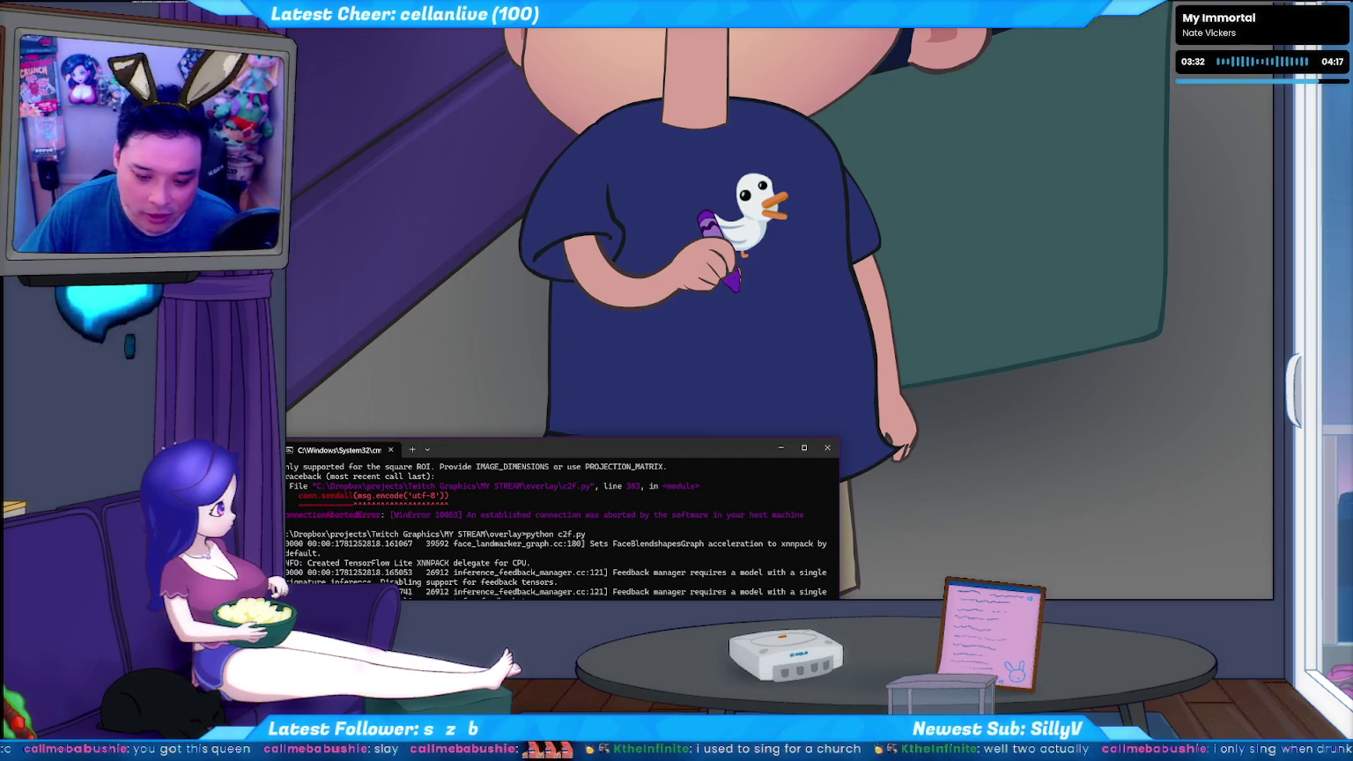
pyautogui.hotkey('alt', 'Tab')
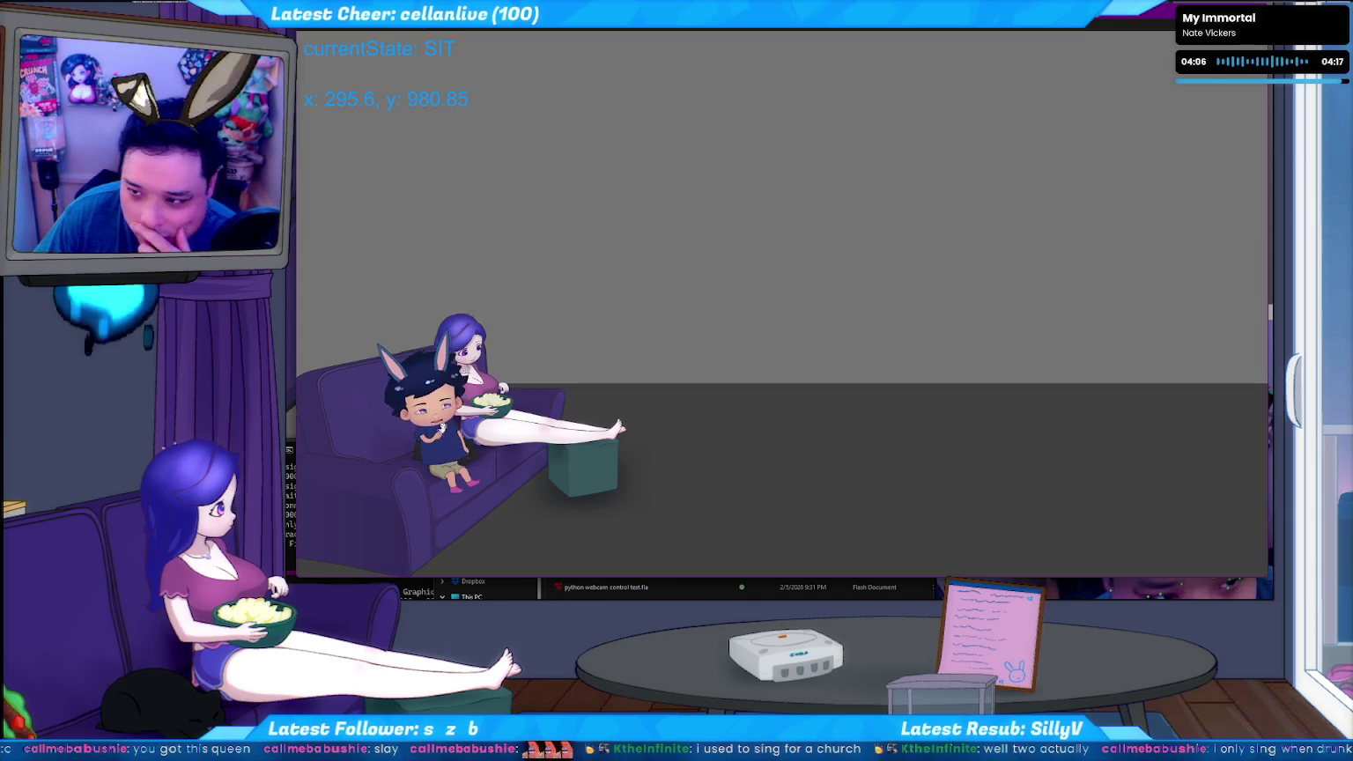
pyautogui.hotkey('alt', 'F4')
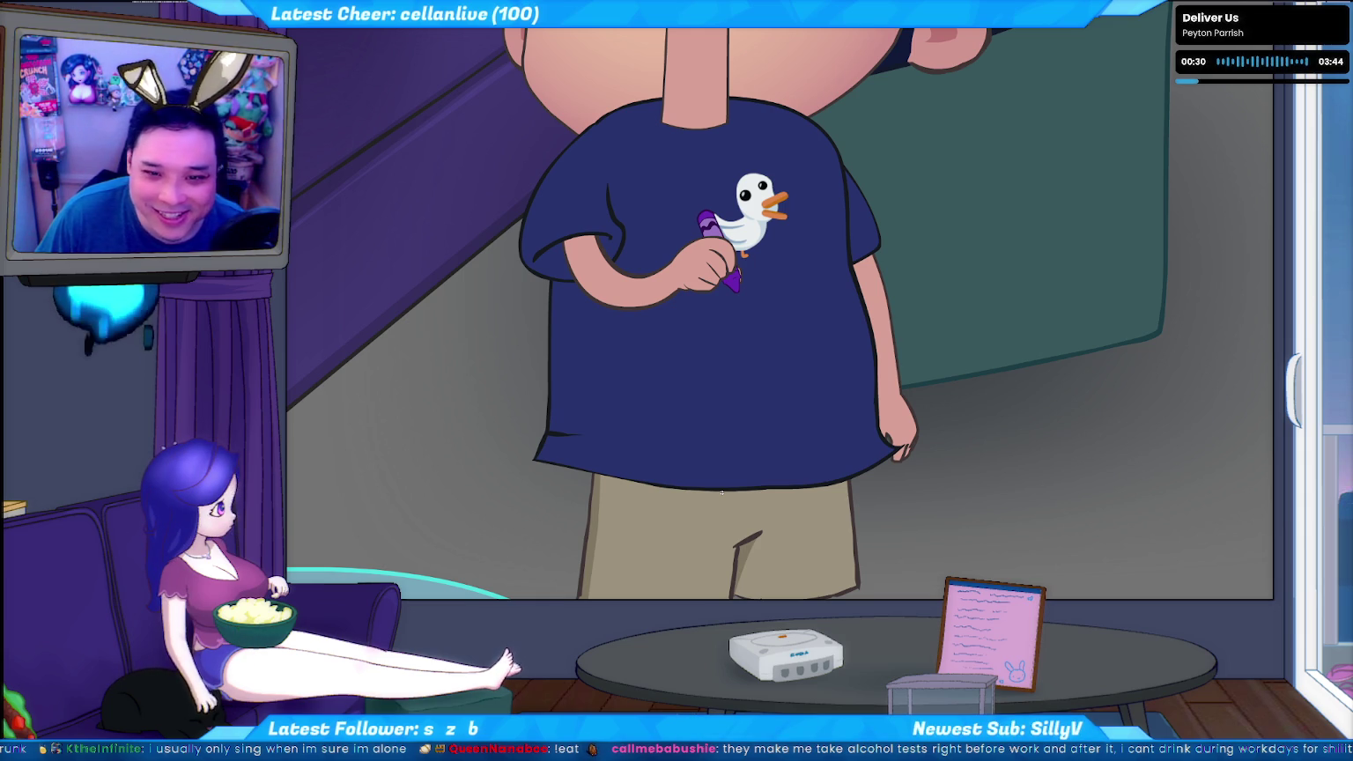
pyautogui.hotkey('ctrl', 'w')
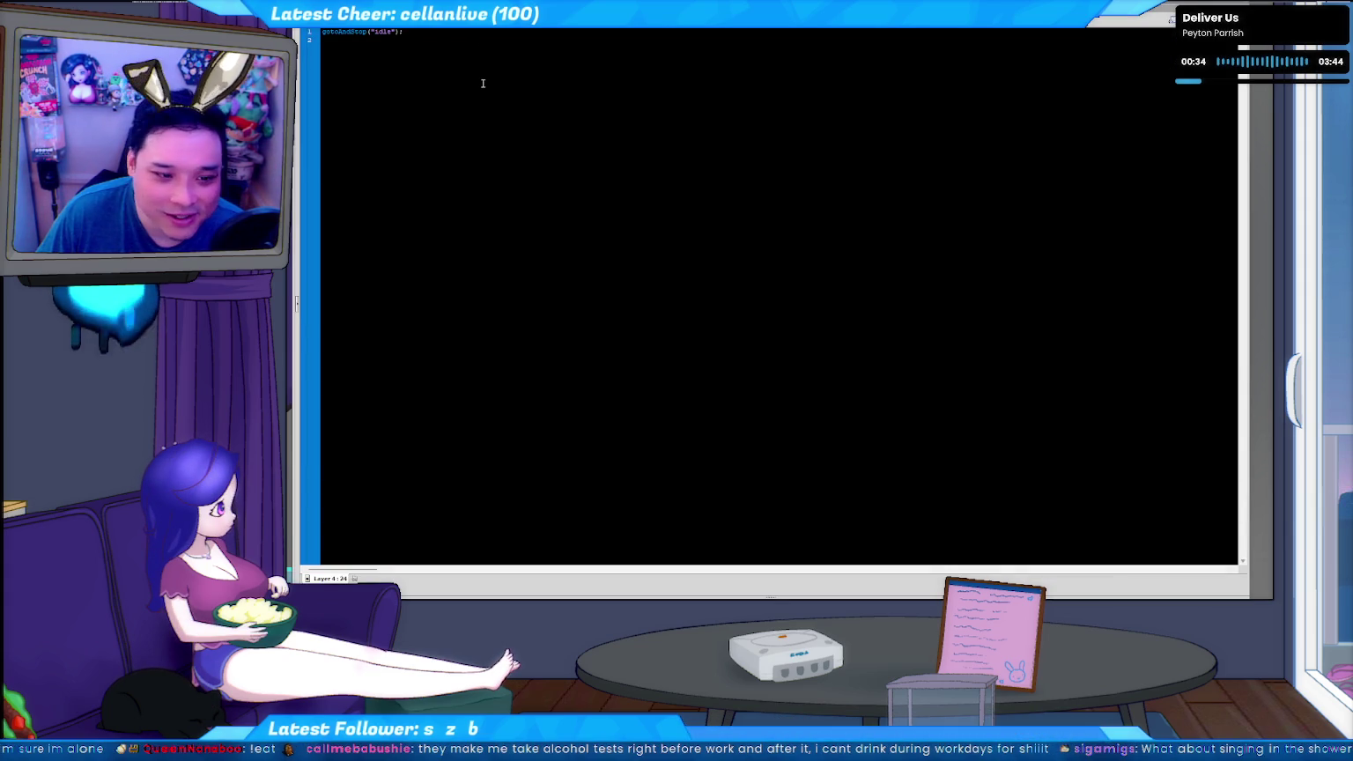
# Preview the test movie again, then close it to get back to the frame script
pyautogui.hotkey('ctrl', 'Return')
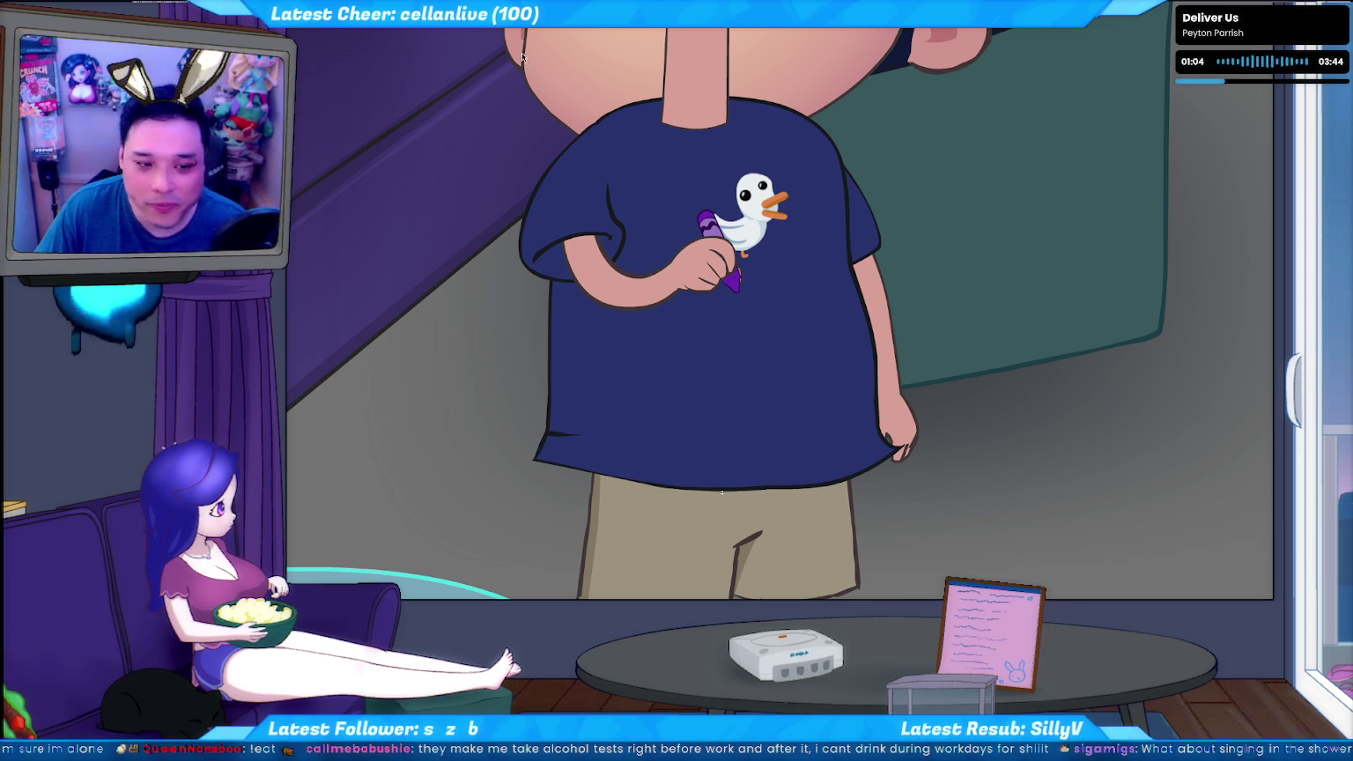
pyautogui.hotkey('ctrl', 'w')
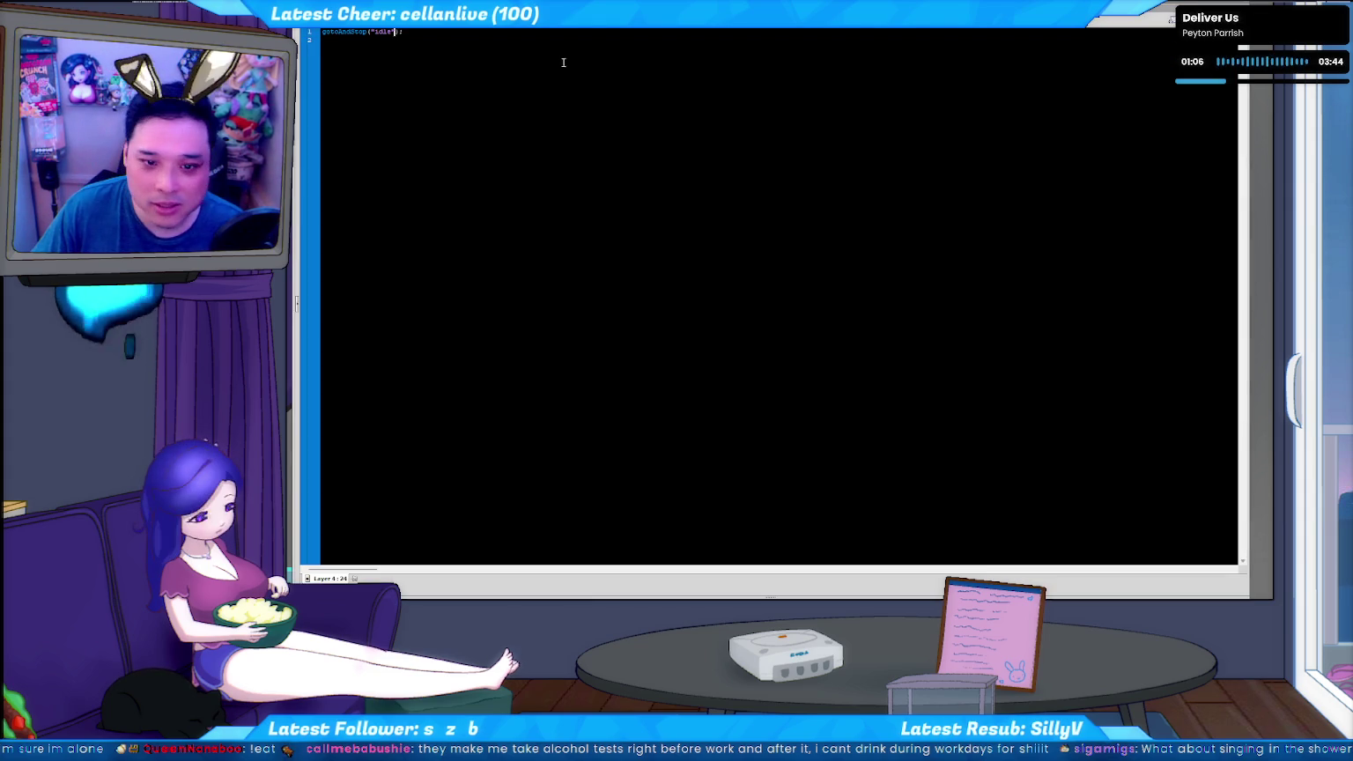
pyautogui.hotkey('ctrl', 'Return')
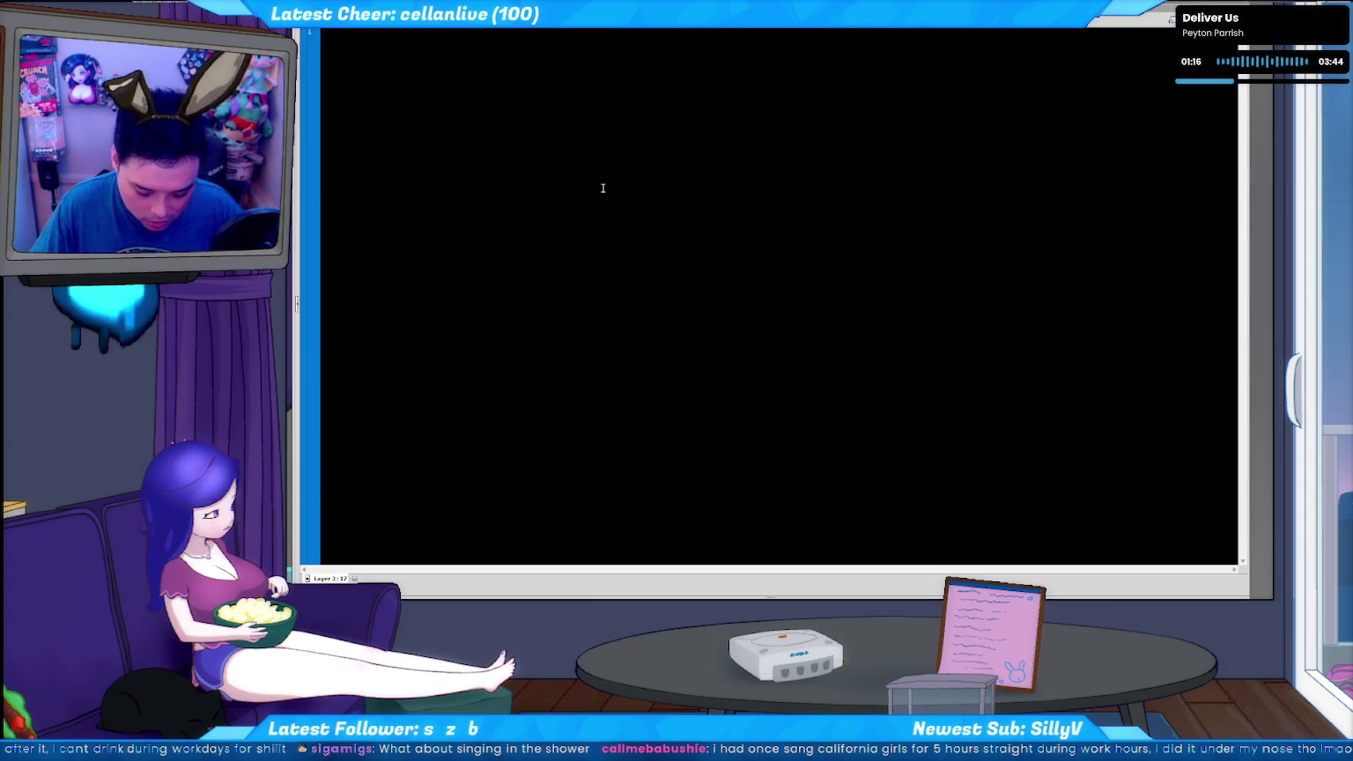
# Add stop(); on line 1 of the frame script, retest the movie, then switch to the c2f.py console
pyautogui.write('stop();')
pyautogui.press('Return')
pyautogui.hotkey('ctrl', 'Return')
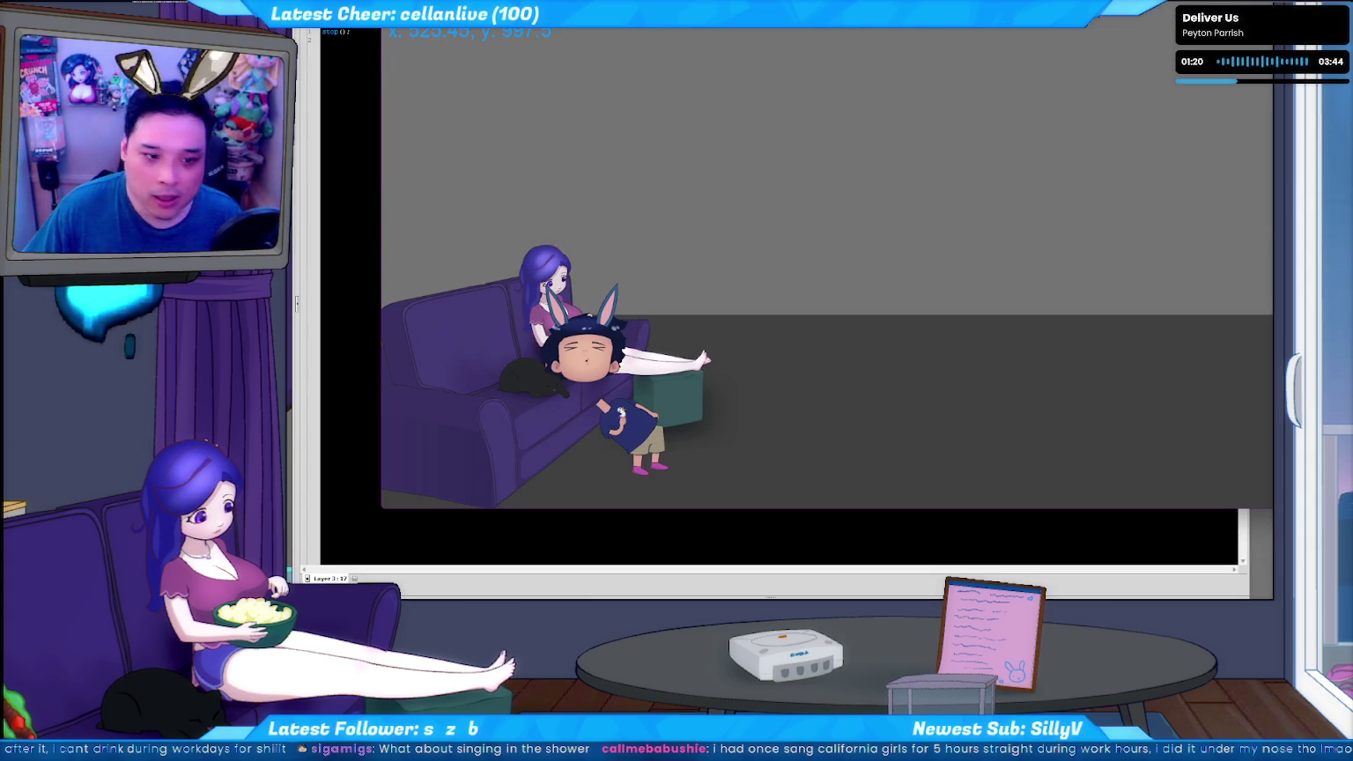
pyautogui.hotkey('ctrl', 'w')
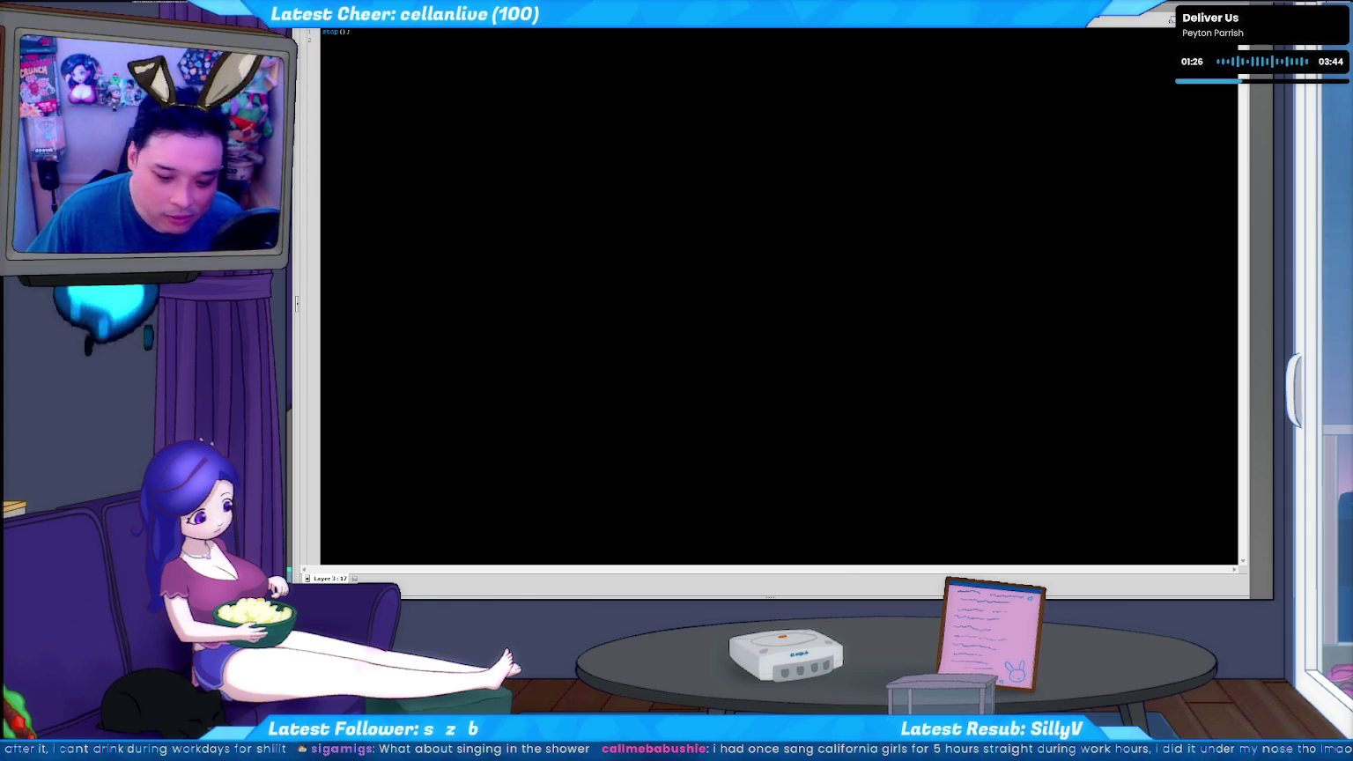
pyautogui.hotkey('alt', 'Tab')
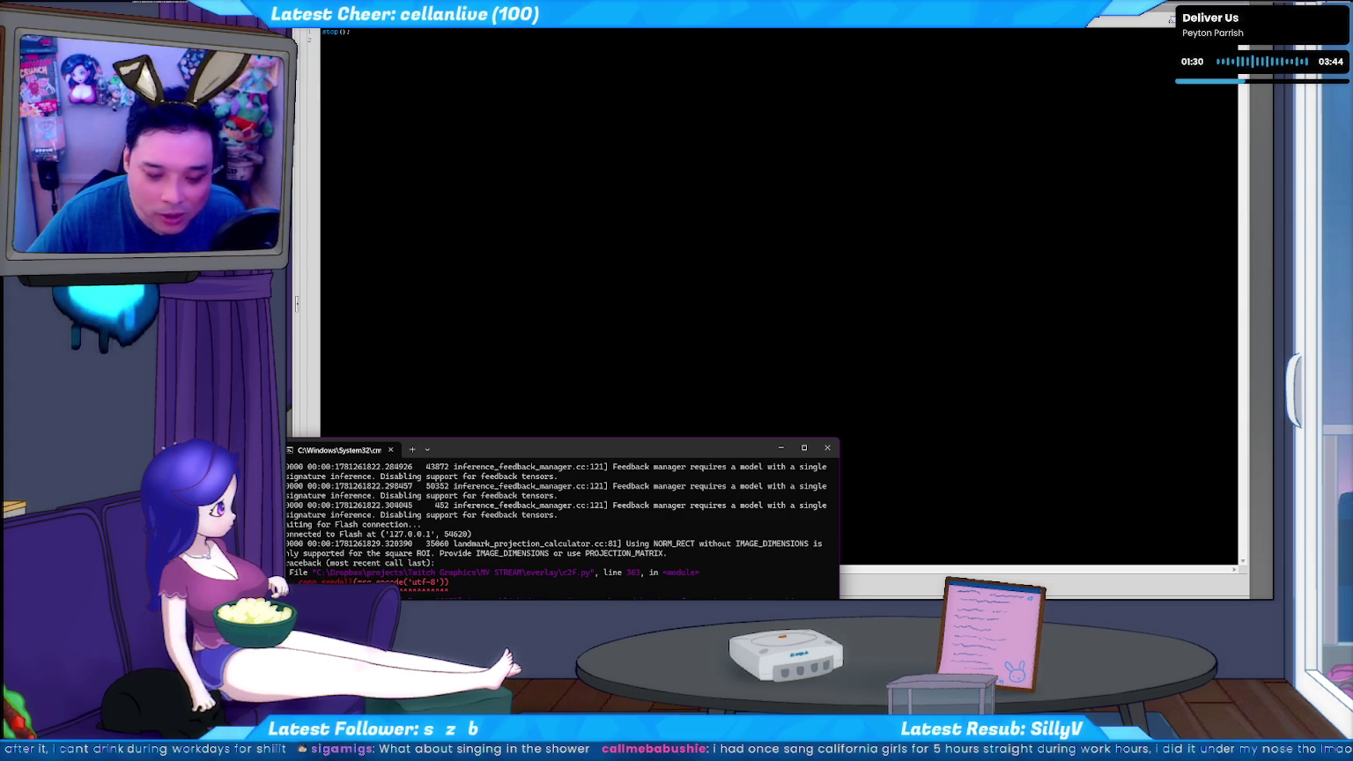
# Switch from the Command Prompt back to the Flash test movie window
pyautogui.hotkey('alt', 'Tab')
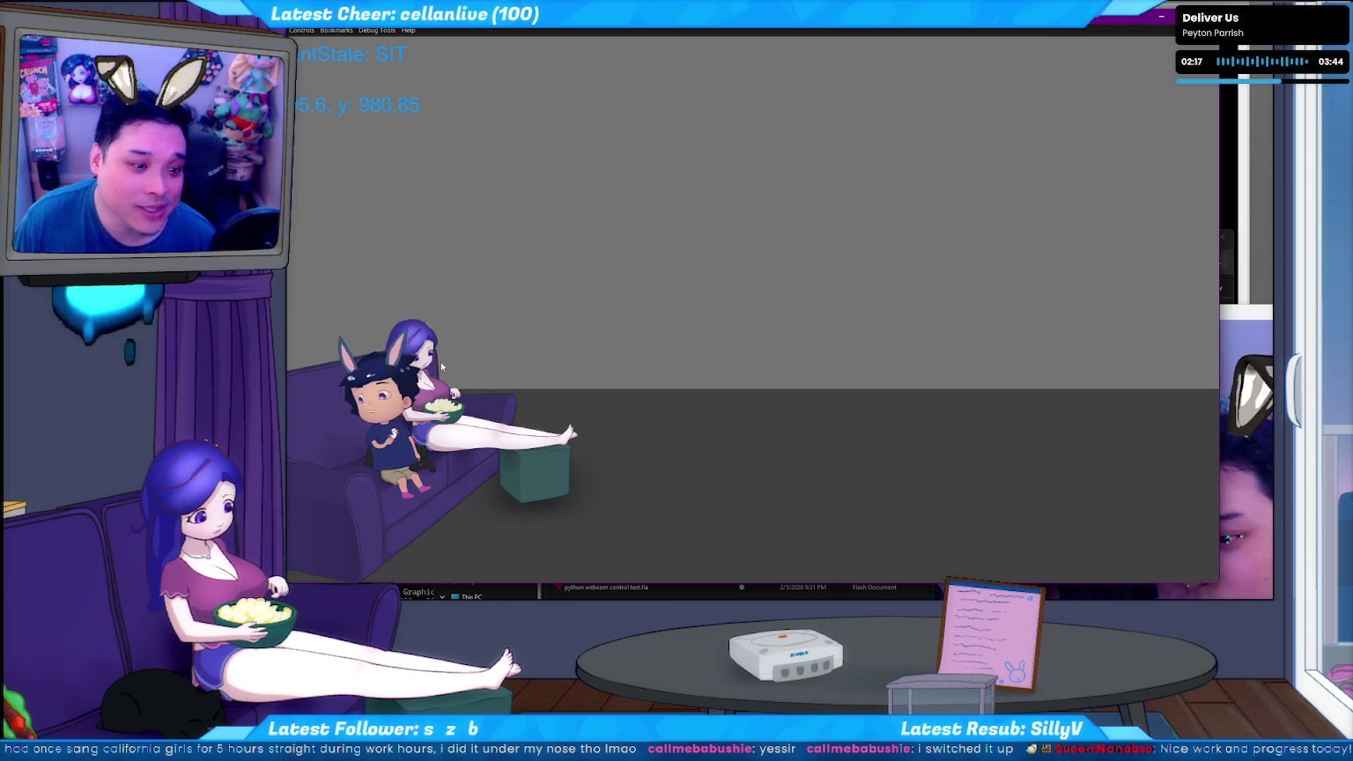
# Walk the character out onto the floor twice, returning it to the couch each time
pyautogui.click(632, 559)
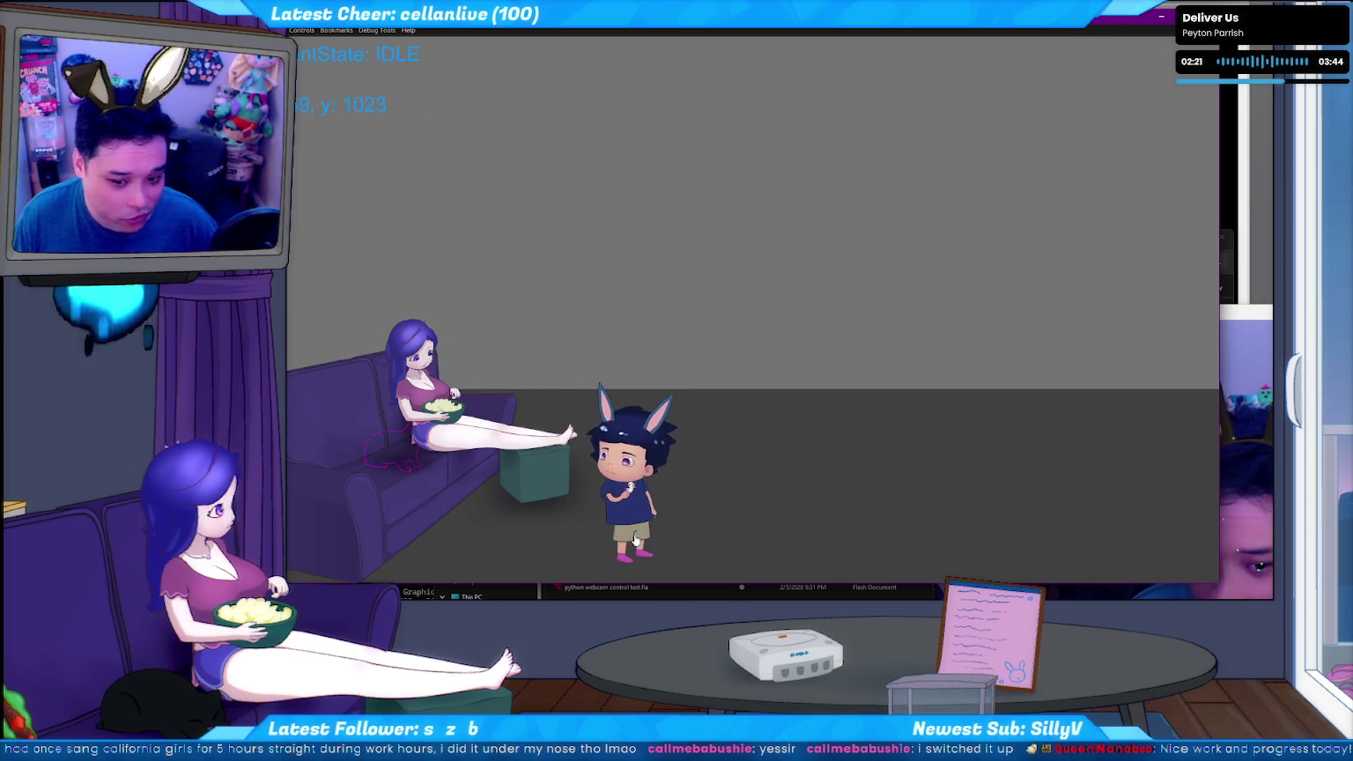
pyautogui.click(454, 536)
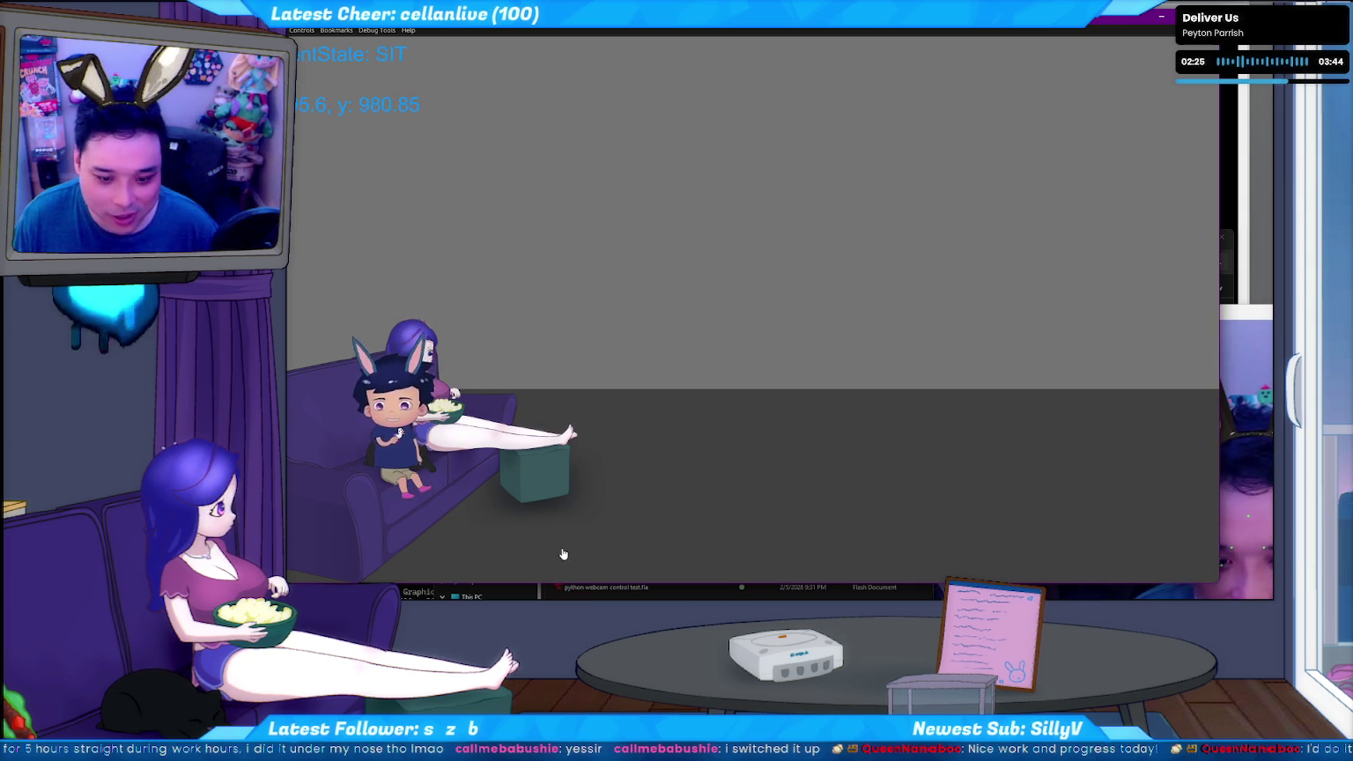
pyautogui.click(562, 552)
pyautogui.click(631, 547)
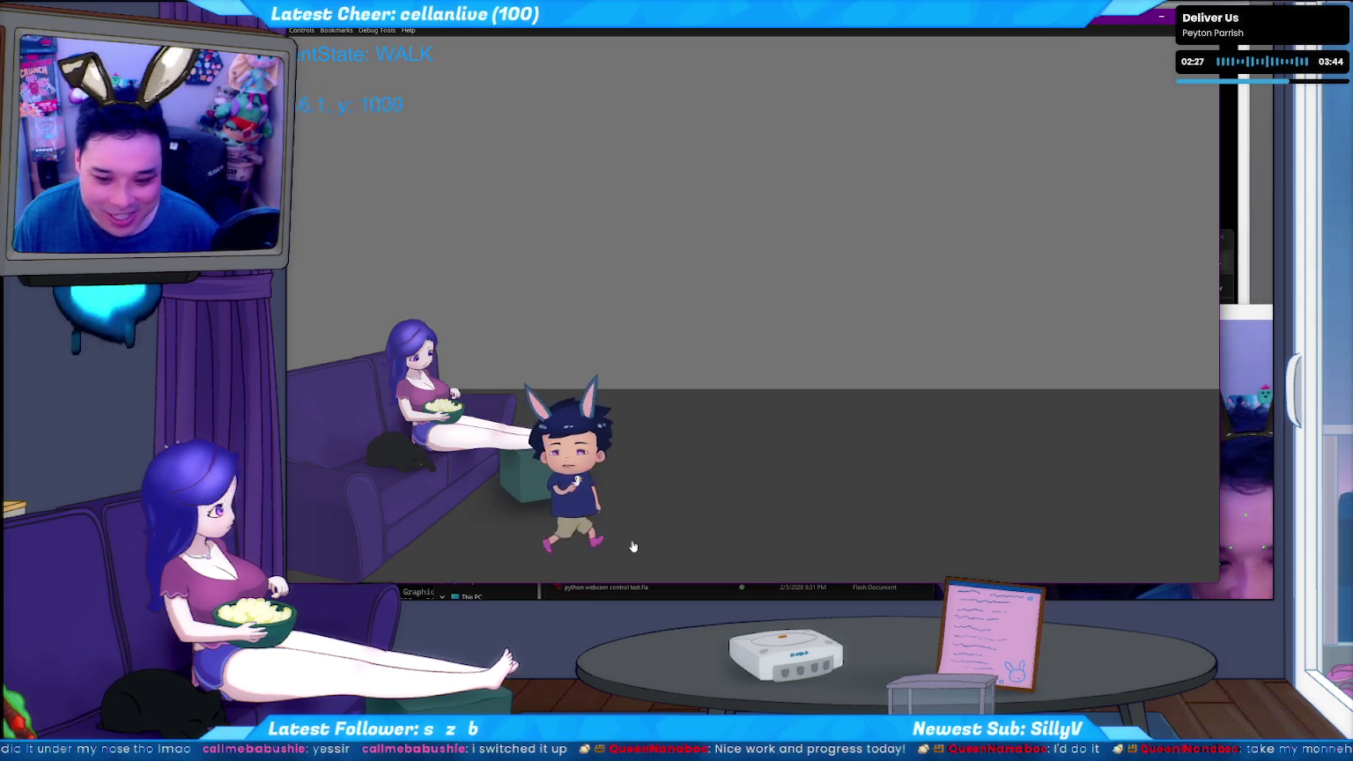
pyautogui.click(452, 533)
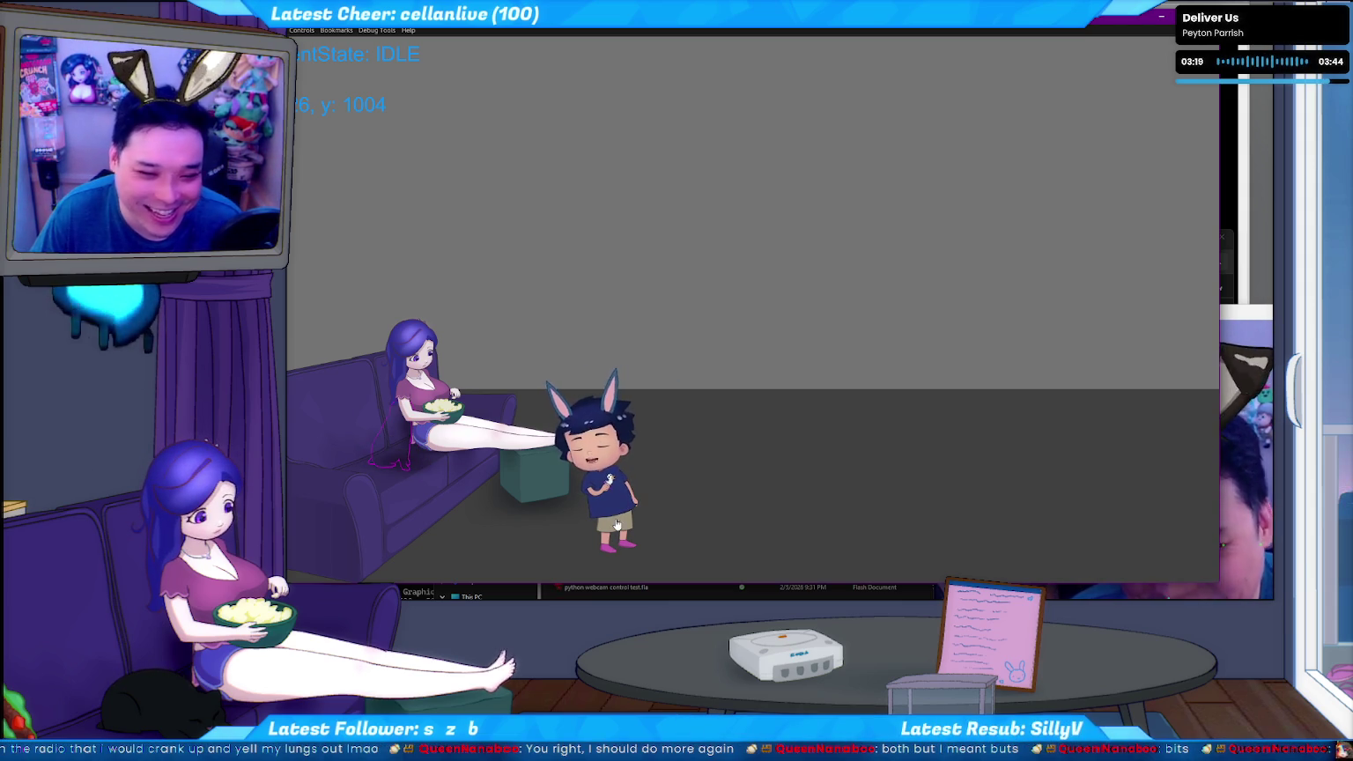
# Walk the character right, back past the ottoman, sit it on the couch, and close the test movie
pyautogui.click(889, 419)
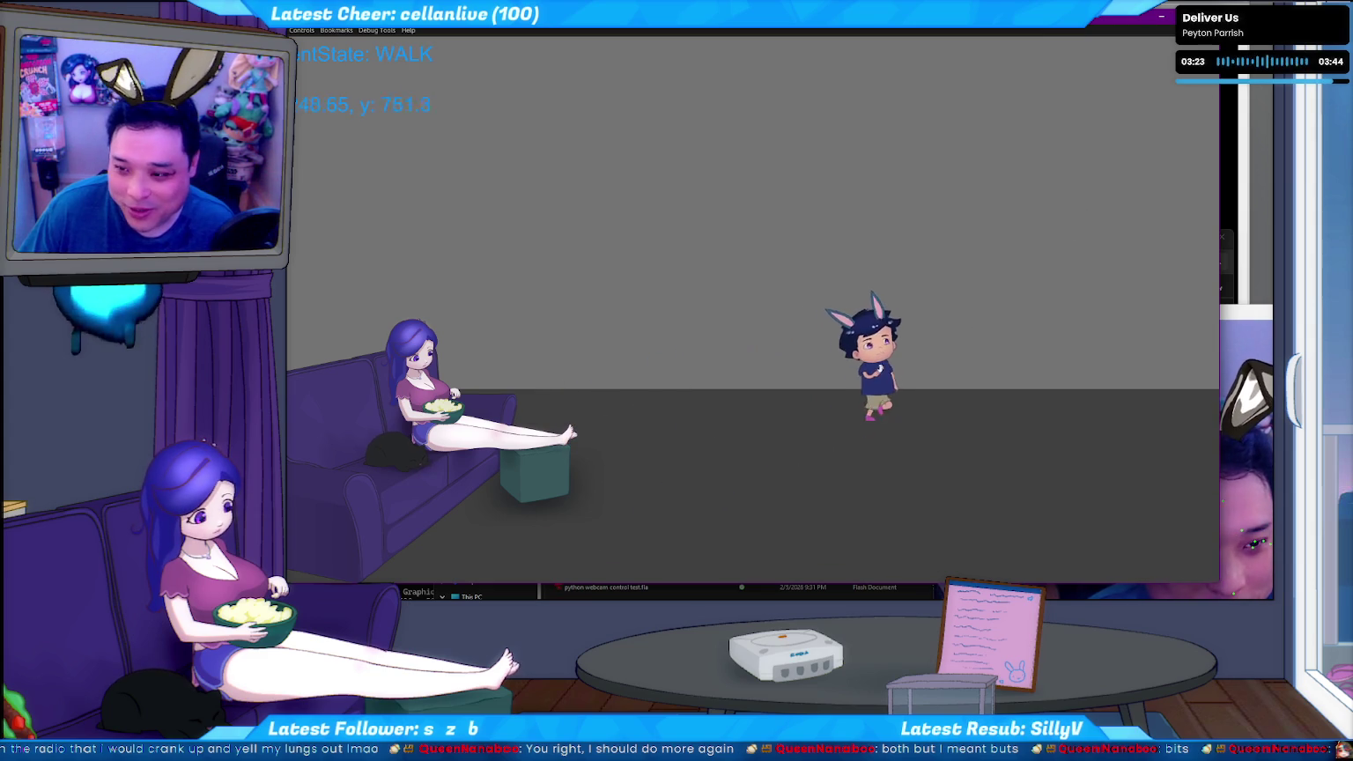
pyautogui.click(720, 407)
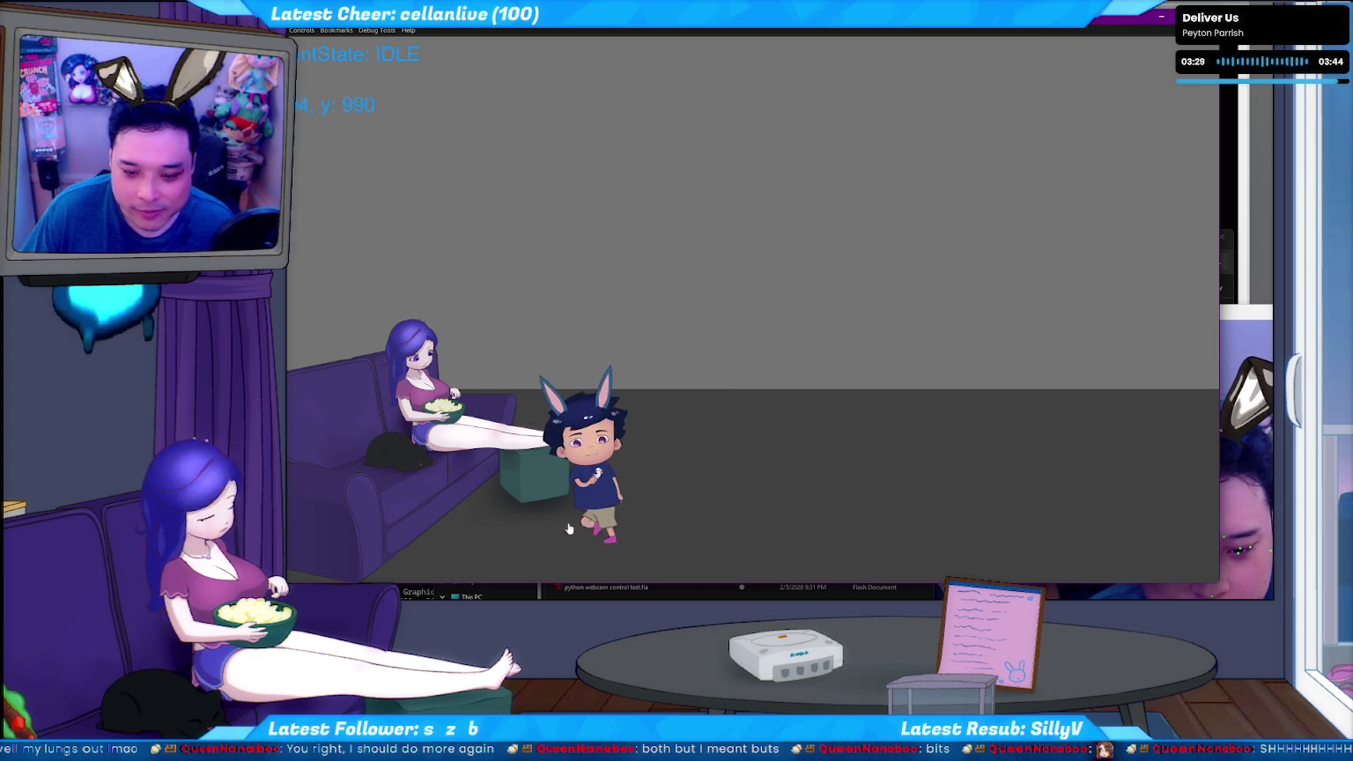
pyautogui.click(593, 502)
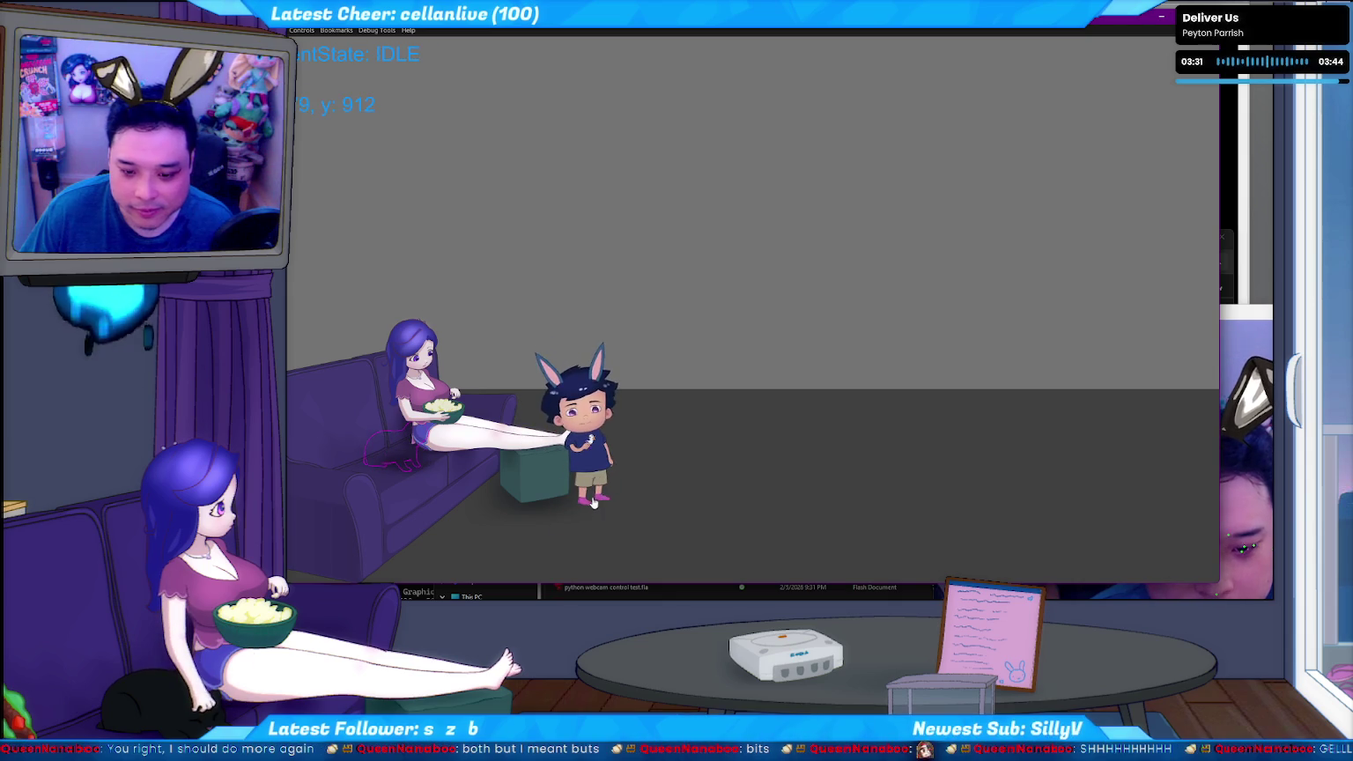
pyautogui.click(542, 508)
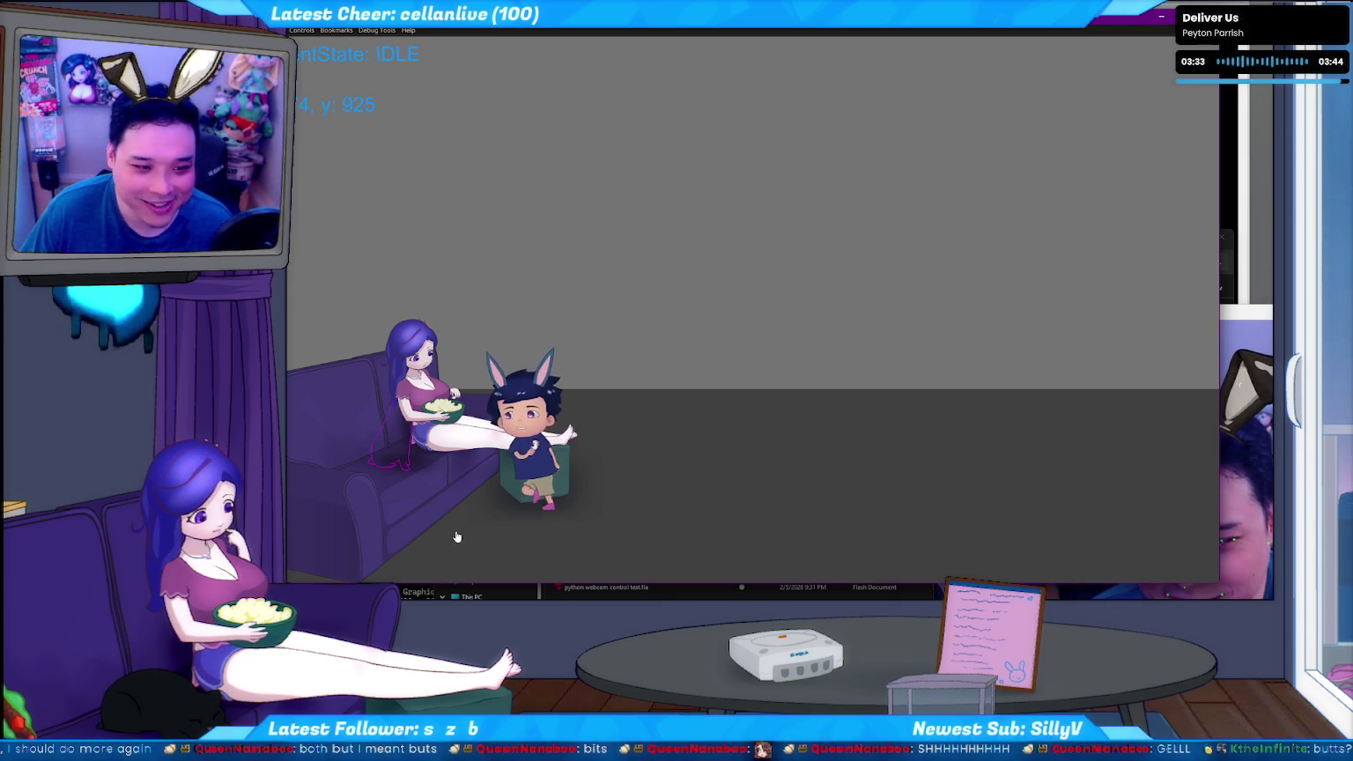
pyautogui.click(456, 537)
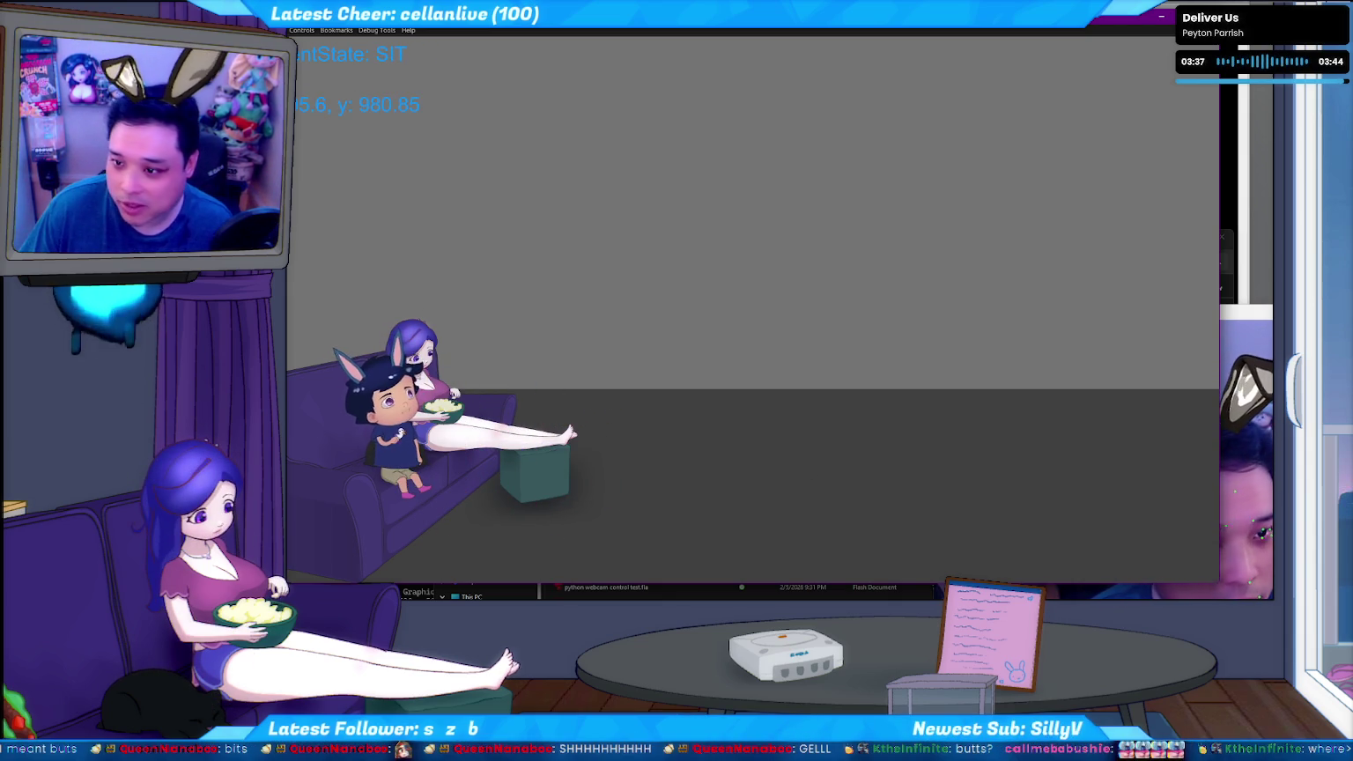
pyautogui.hotkey('alt', 'F4')
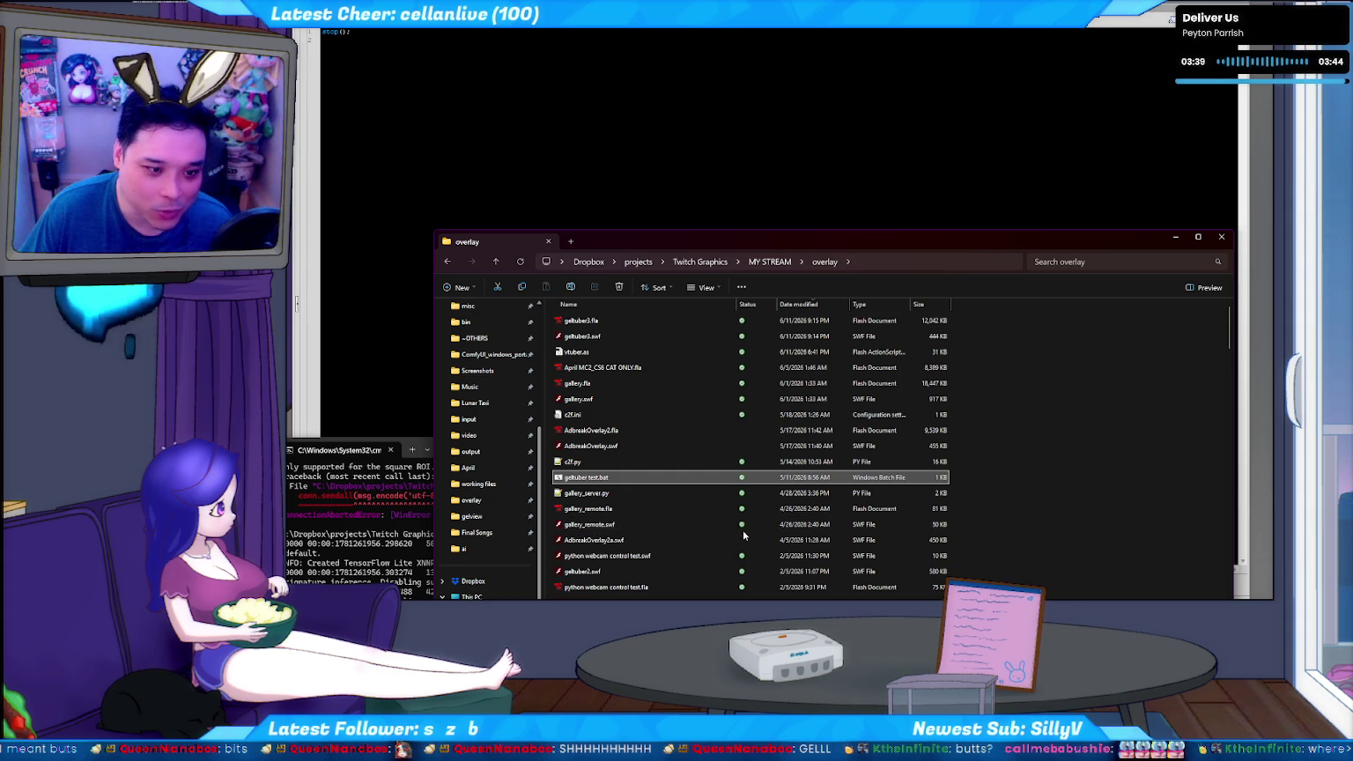